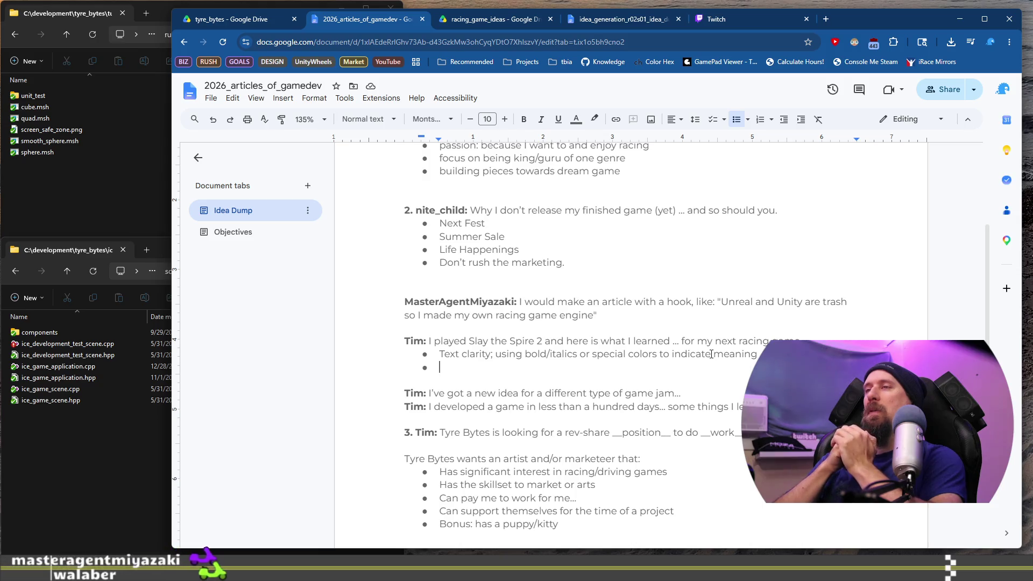
Write the second bullet as 'How to create depth in a game with manageable scope', correcting the wording
text(How)
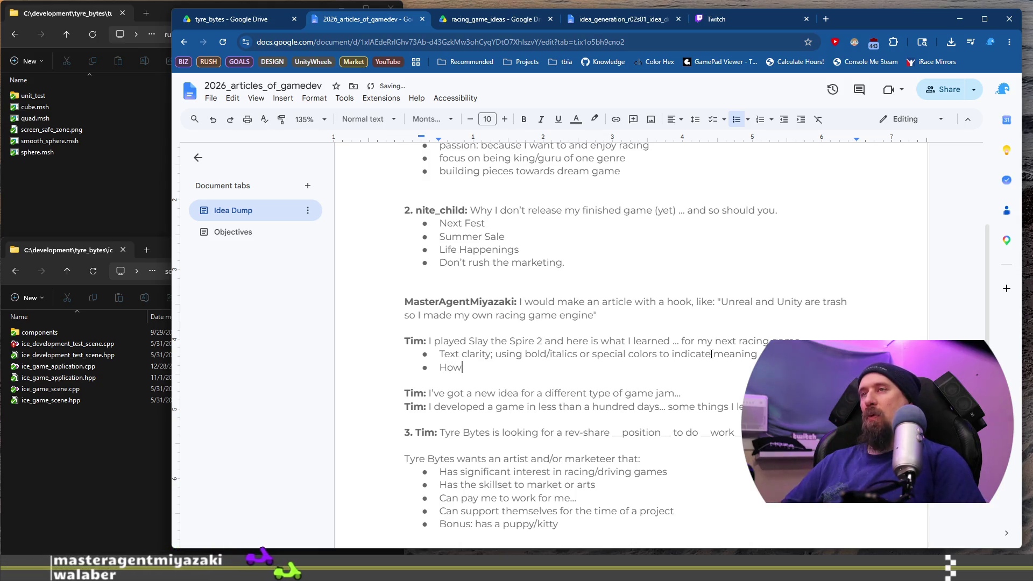
text( to depth witho)
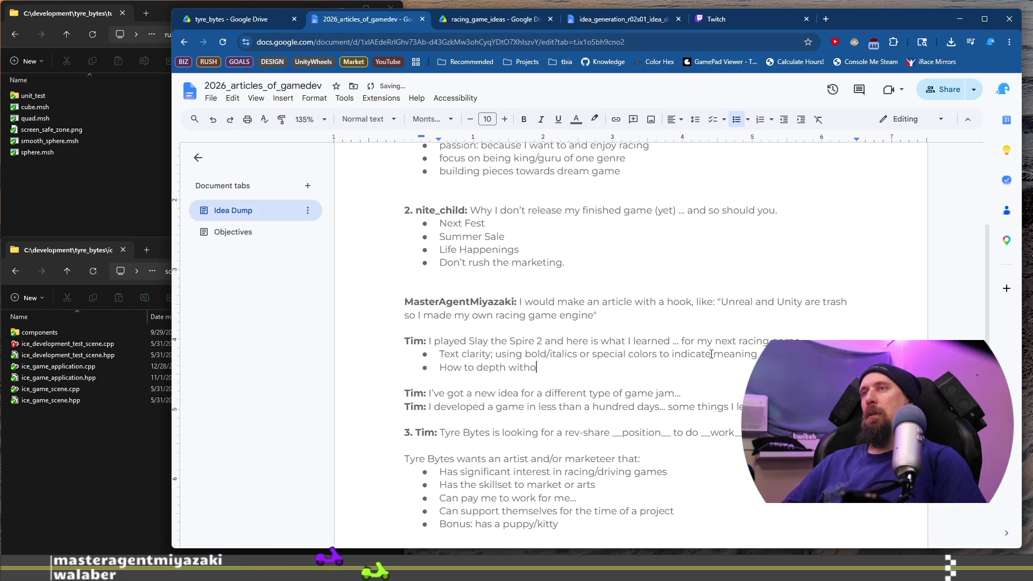
text(ut creat)
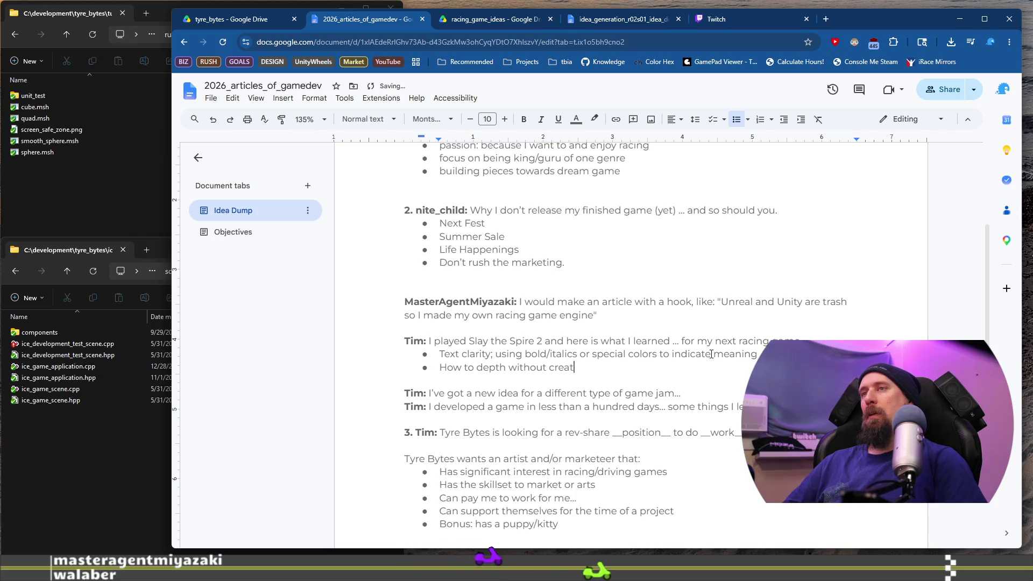
key(BackSpace)
key(BackSpace)
key(BackSpace)
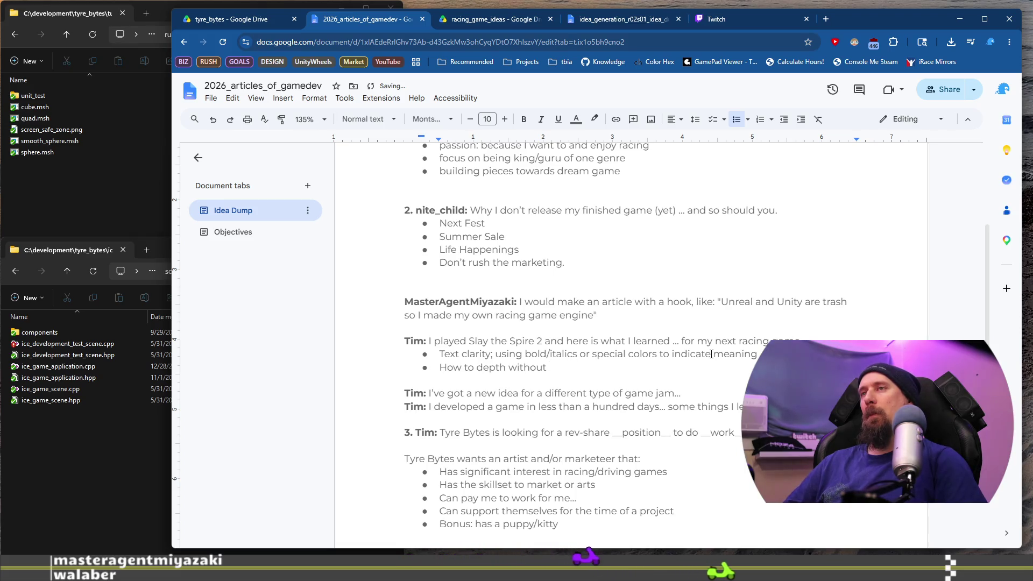
key(BackSpace)
key(BackSpace)
key(BackSpace)
text(hile)
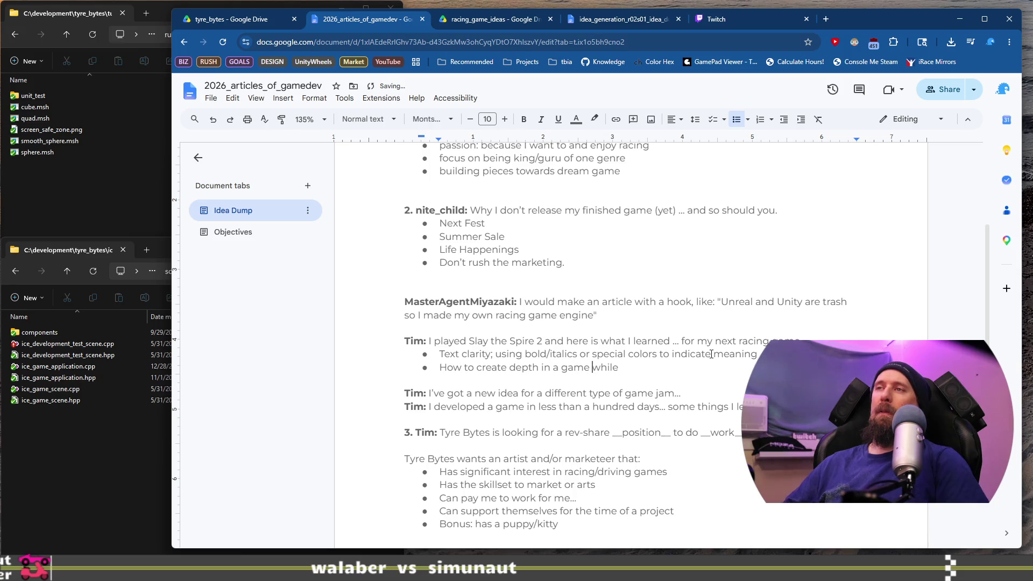
key(ctrl+shift+Right)
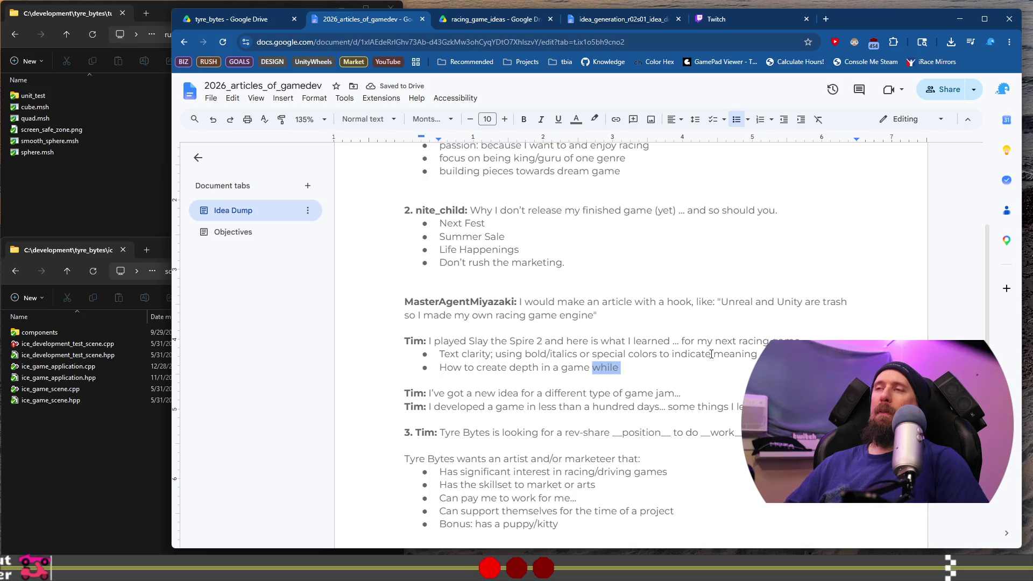
text(with man)
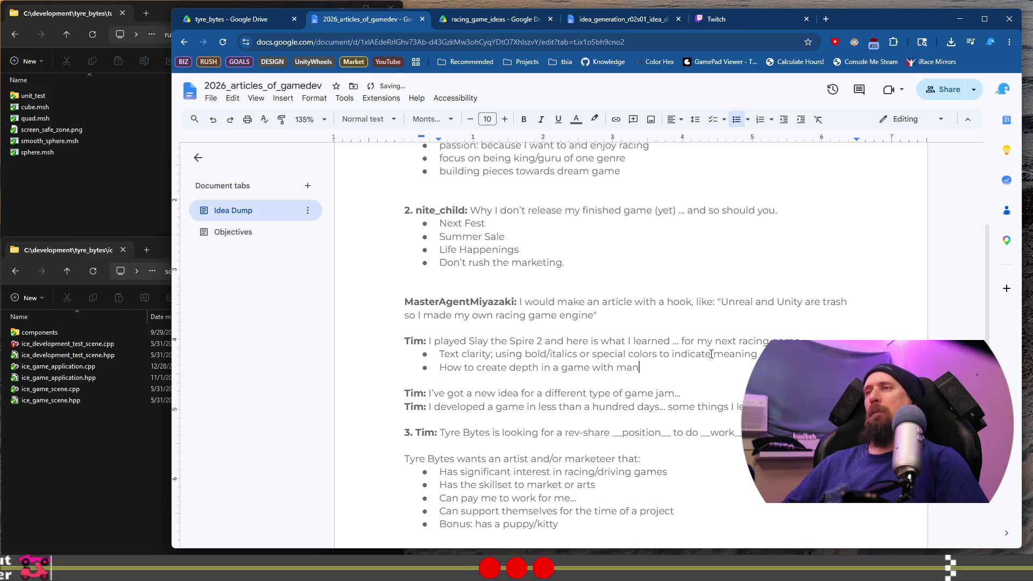
text(age)
key(BackSpace)
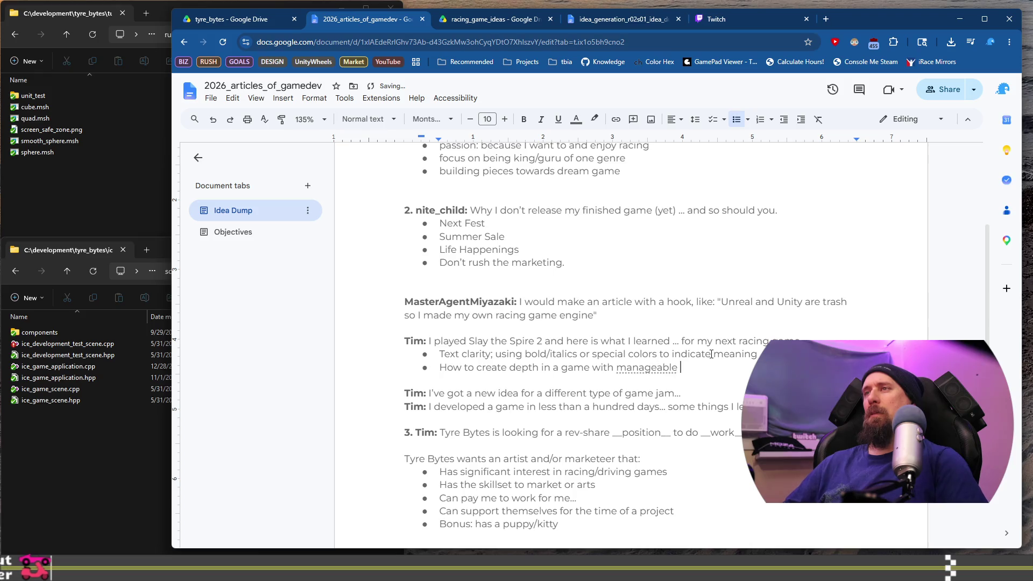
text(e)
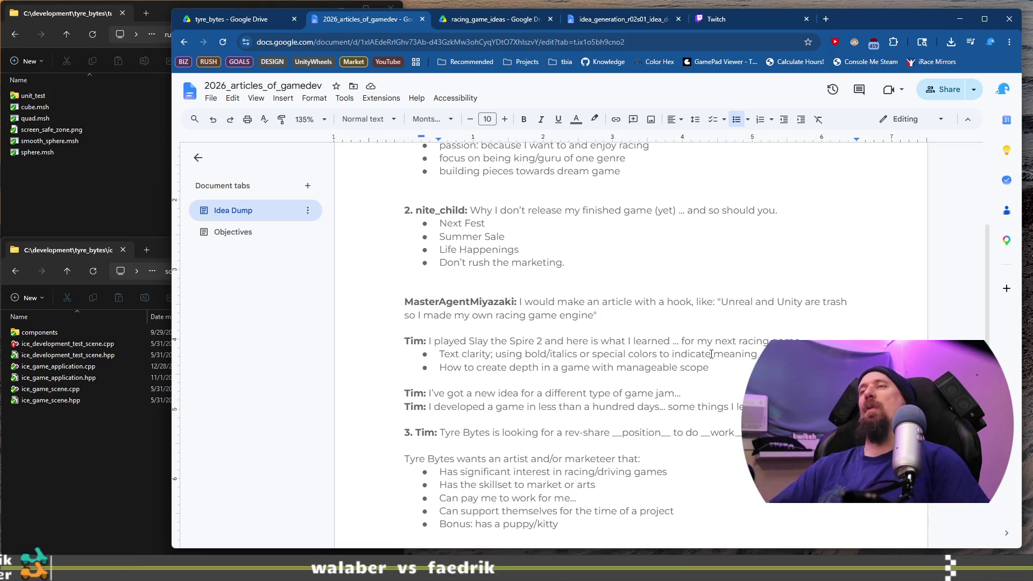
scroll(691, 430, up, 2)
scroll(685, 428, down, 1)
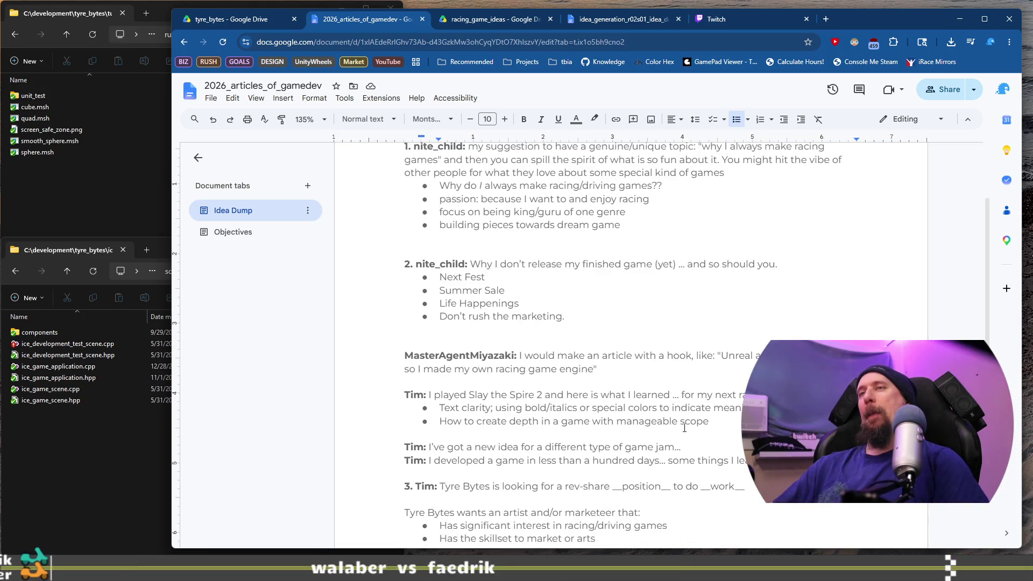
scroll(672, 409, up, 1)
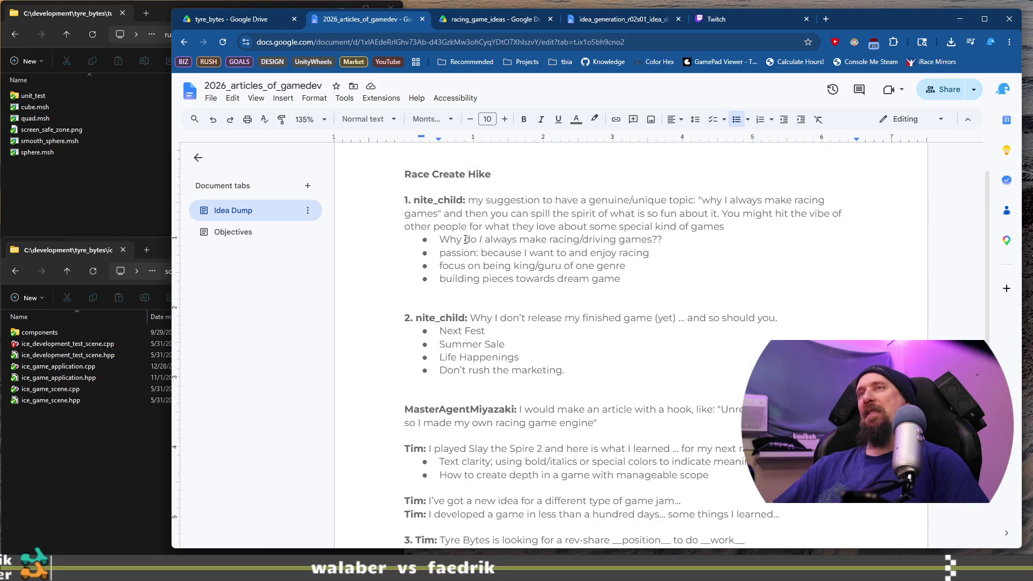
drag(449, 200, 546, 379)
click(608, 357)
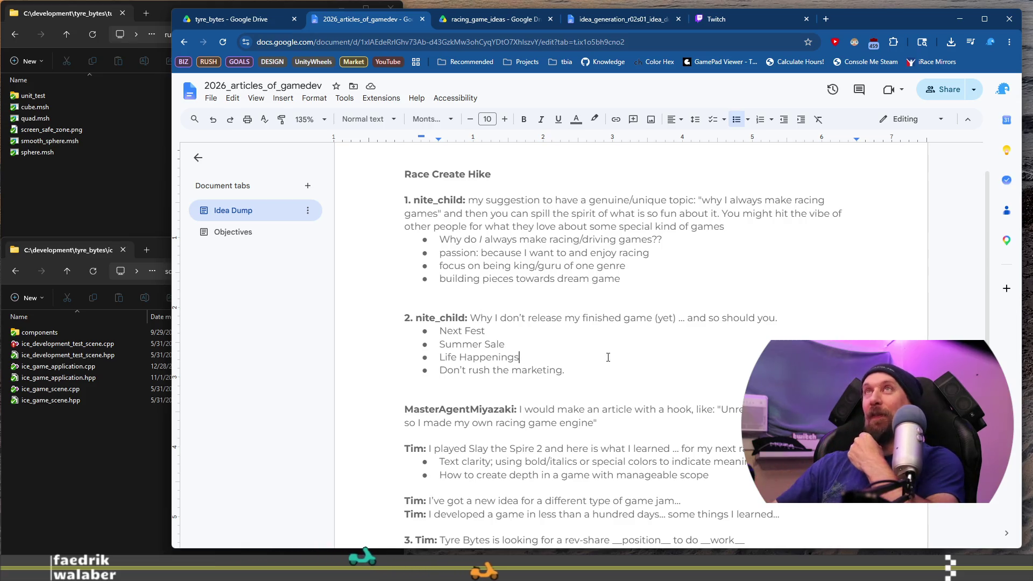
drag(519, 317, 782, 318)
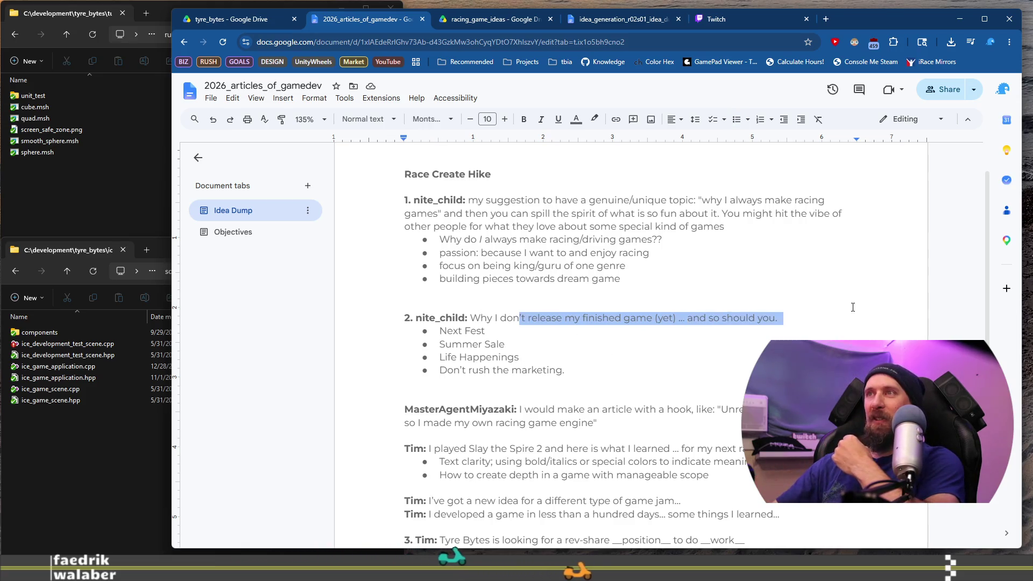
click(680, 342)
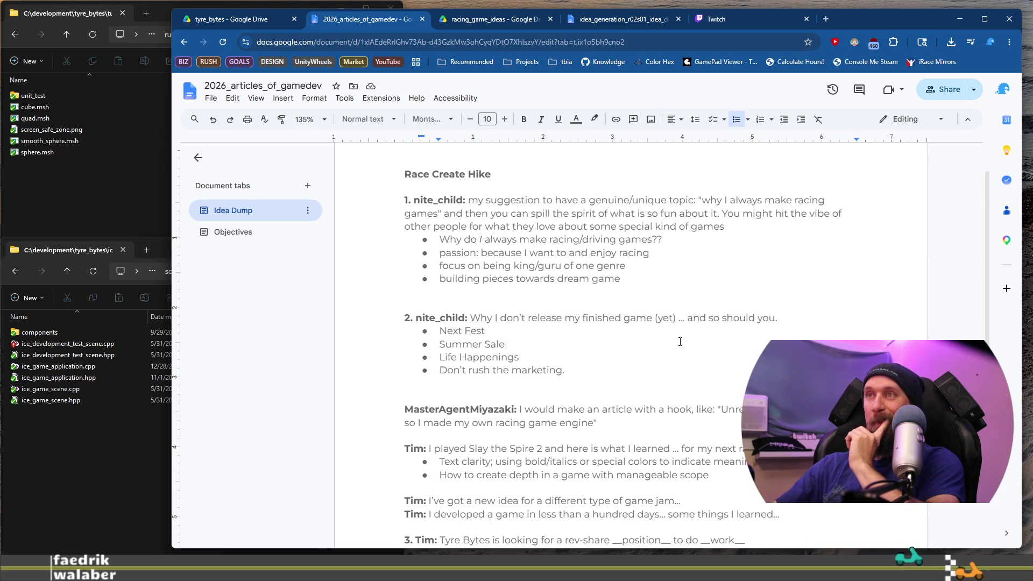
scroll(680, 341, down, 1)
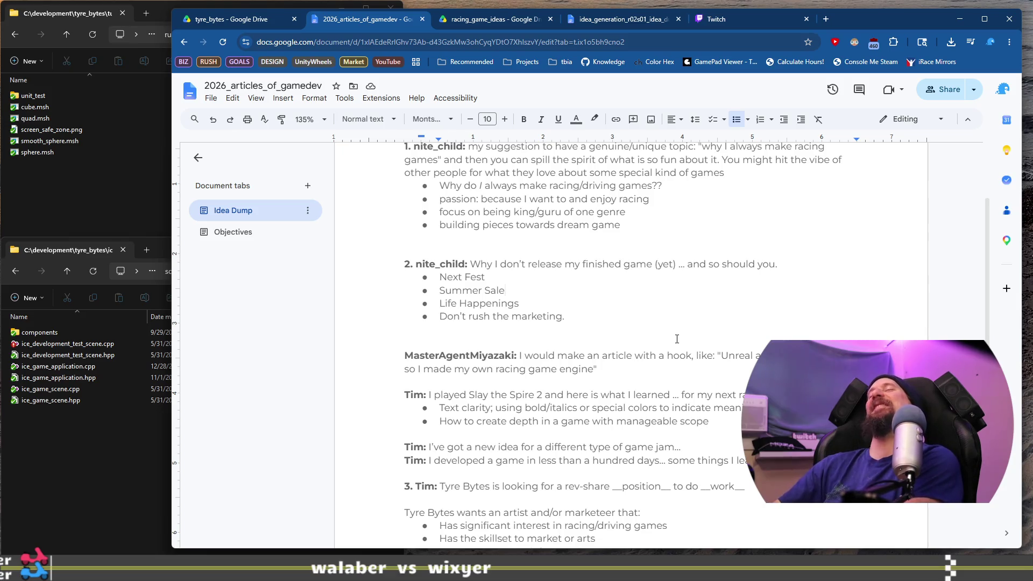
scroll(677, 339, up, 1)
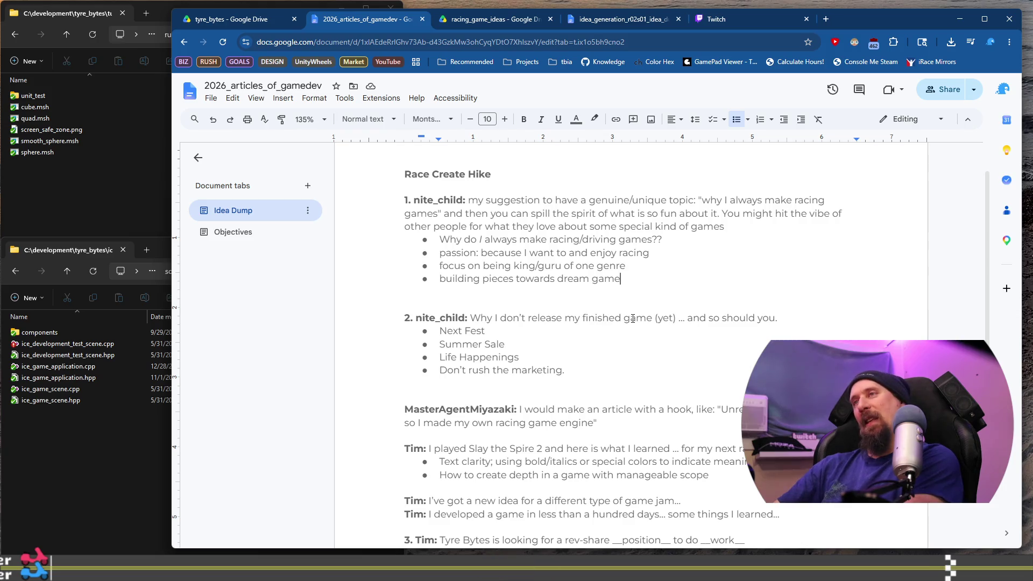
drag(629, 318, 497, 322)
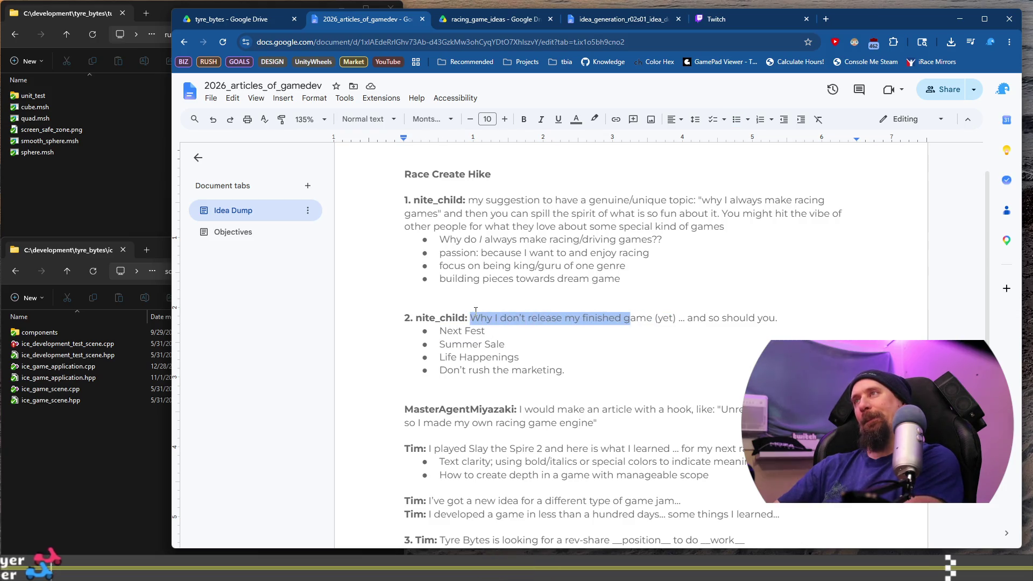
drag(710, 200, 824, 200)
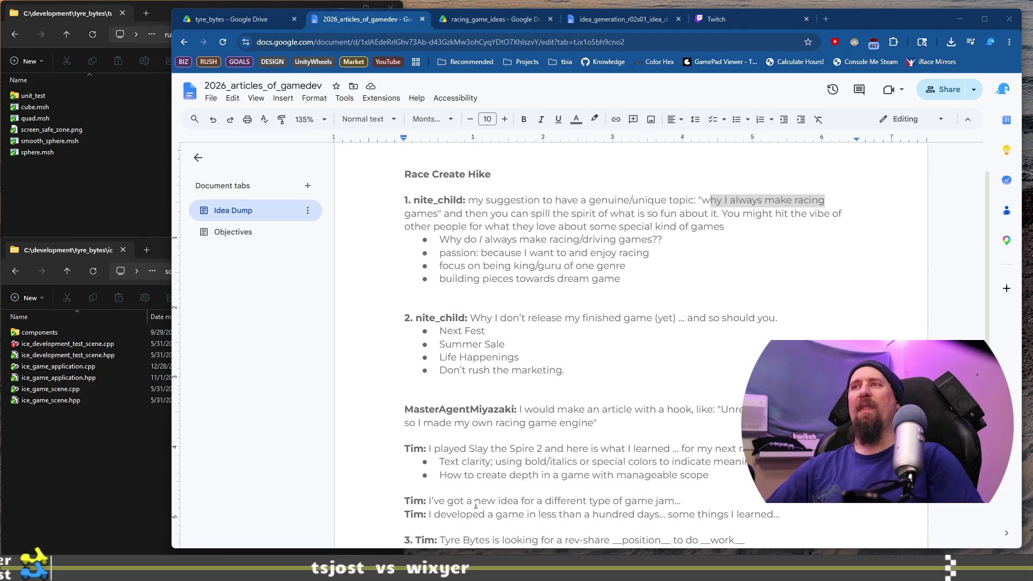
drag(446, 462, 567, 486)
click(574, 473)
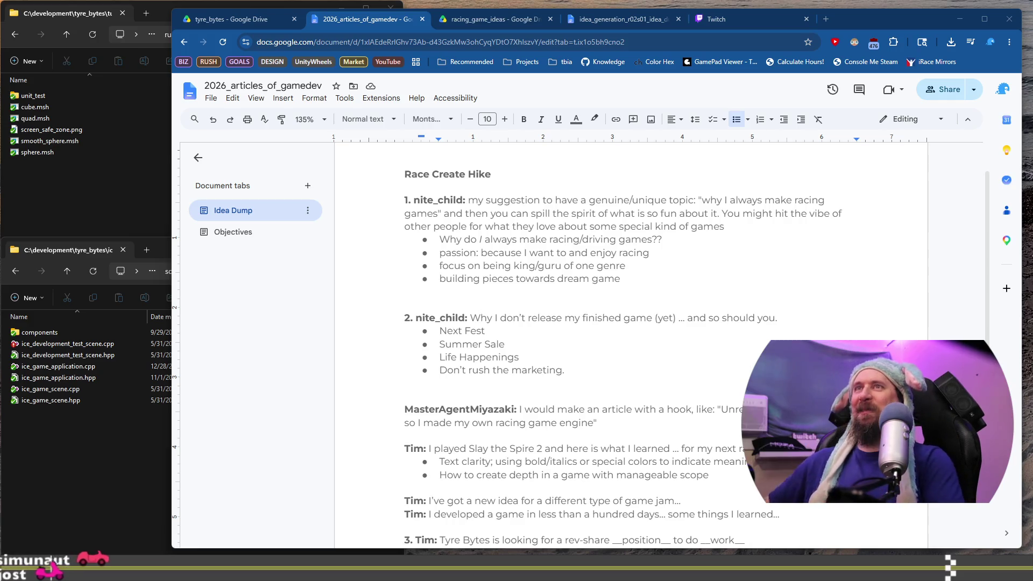
On the Objectives tab, replace the placeholder header title with 'Slay the Spire - Racing Games'
click(269, 232)
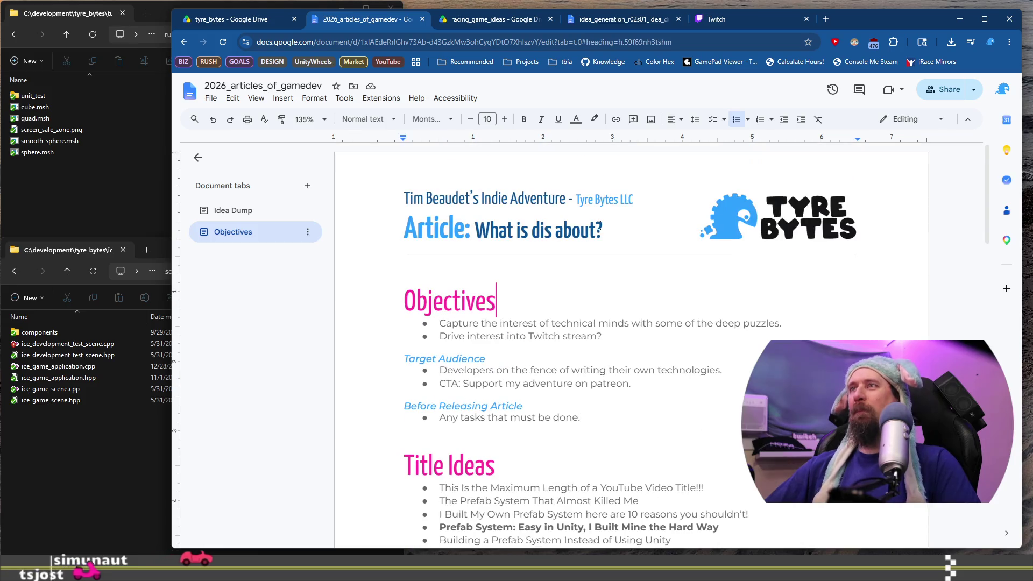
click(512, 234)
drag(602, 231, 477, 229)
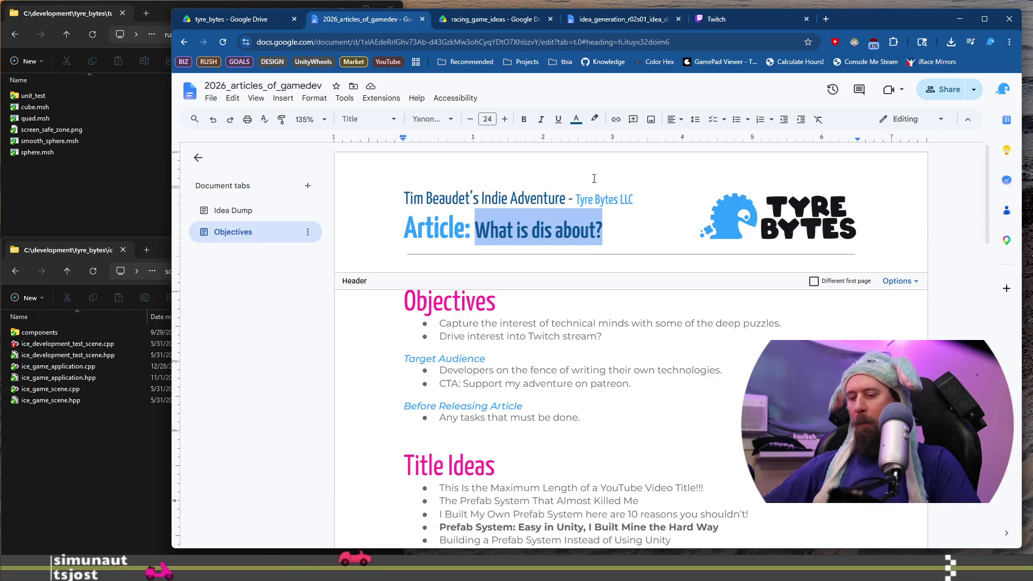
text(SD)
key(BackSpace)
text(lay )
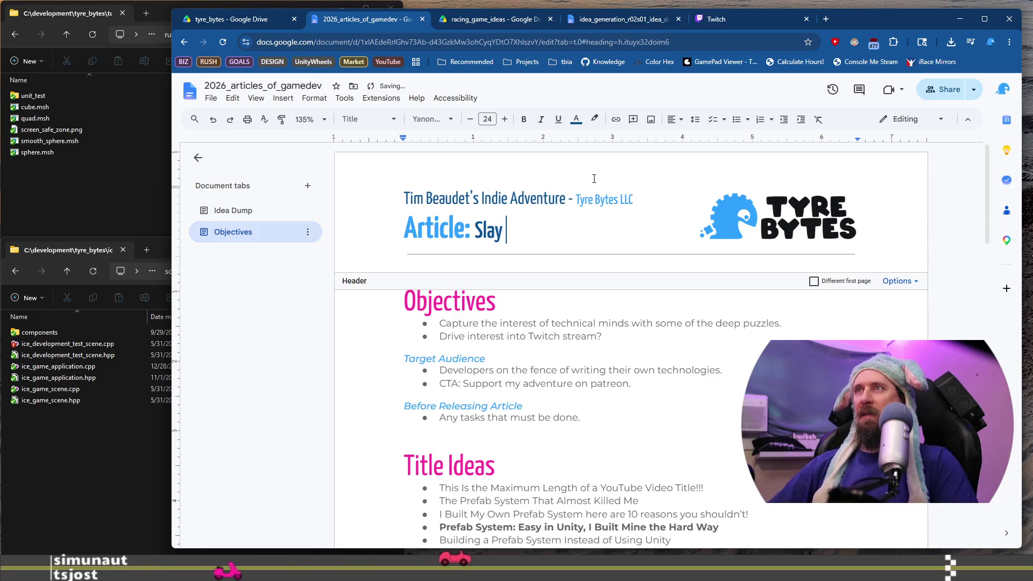
text(the Spire)
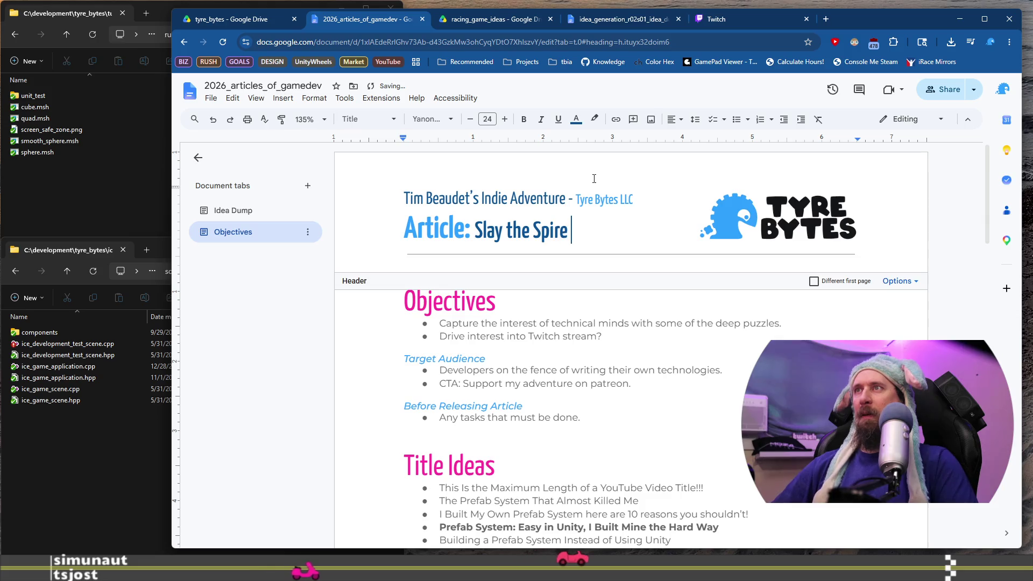
text( ->)
key(BackSpace)
text(Raci)
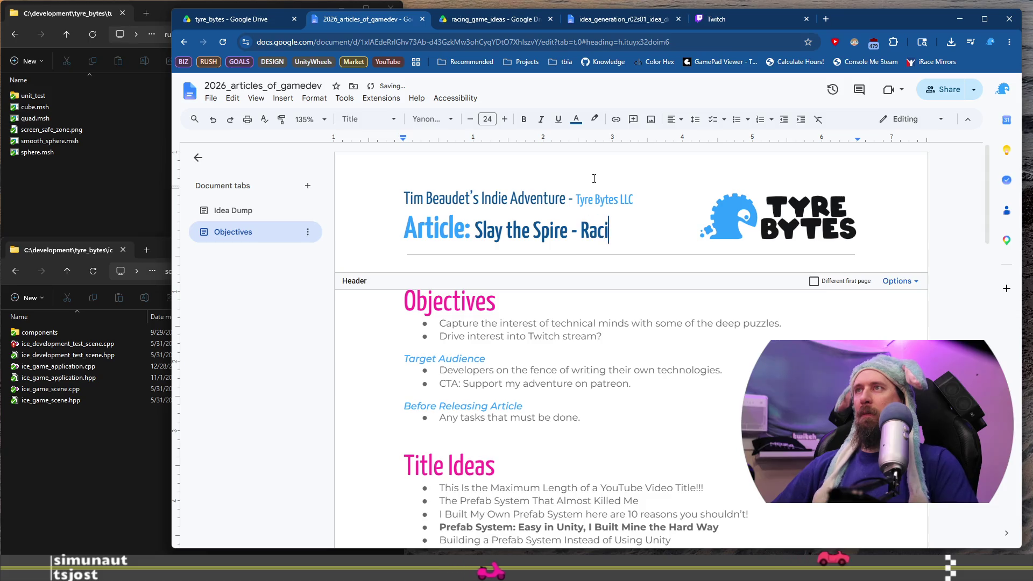
text(ng Games)
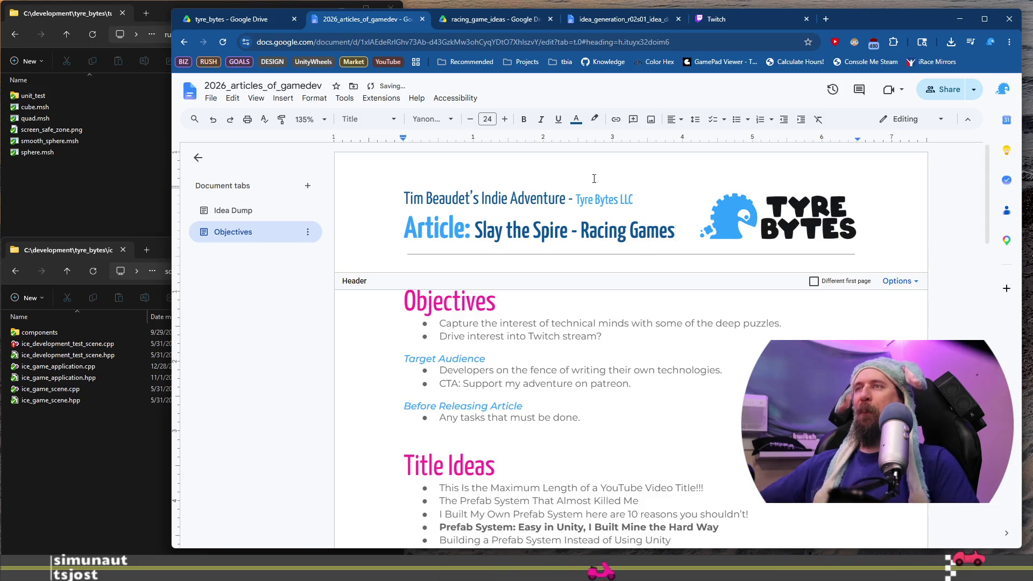
click(506, 324)
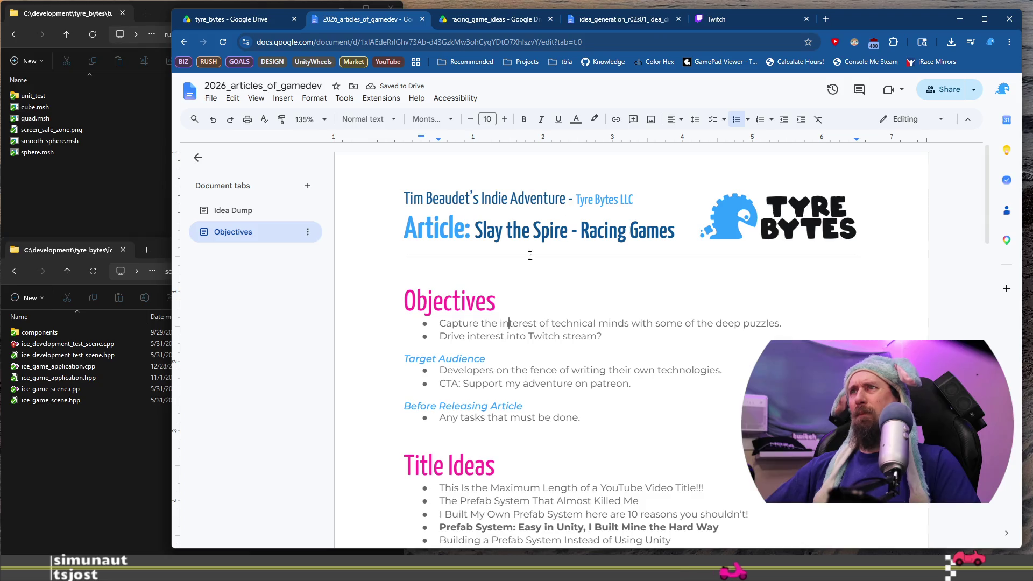
scroll(541, 313, down, 3)
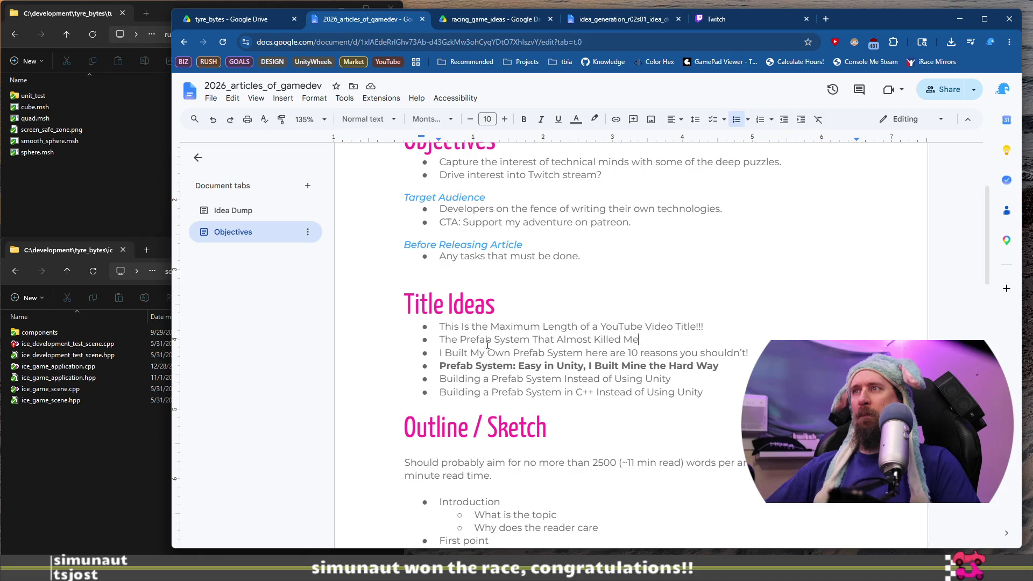
Overwrite the Prefab System title idea with 'What I Learned from Playing Slay the Spire II for'
triple_click(445, 342)
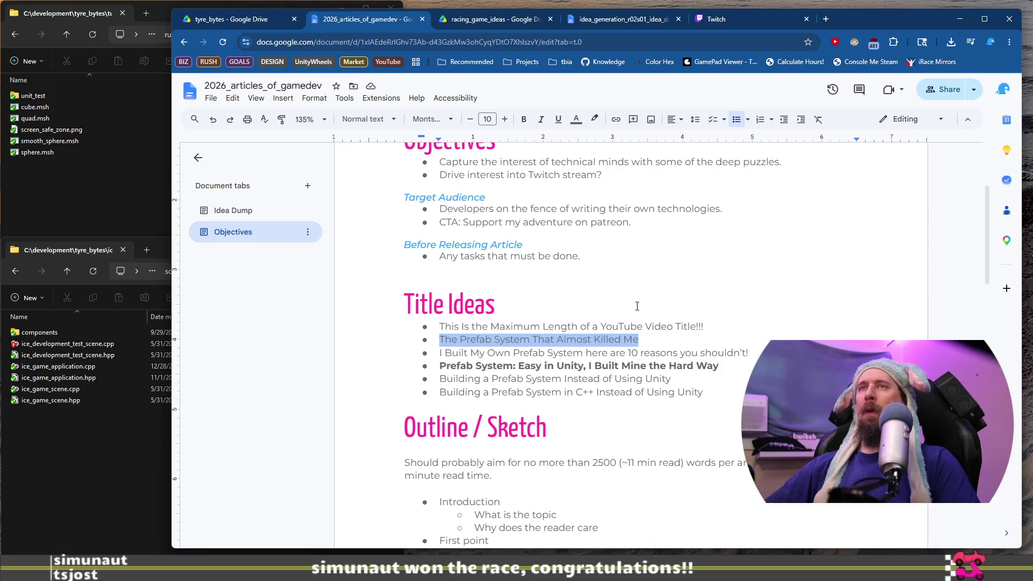
text(What I Learned Pla)
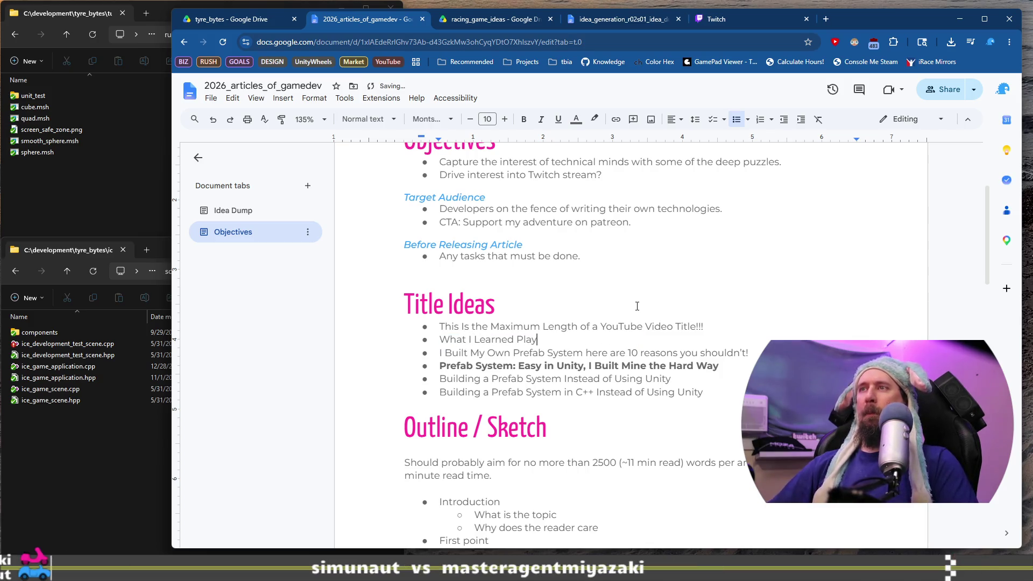
text(y the)
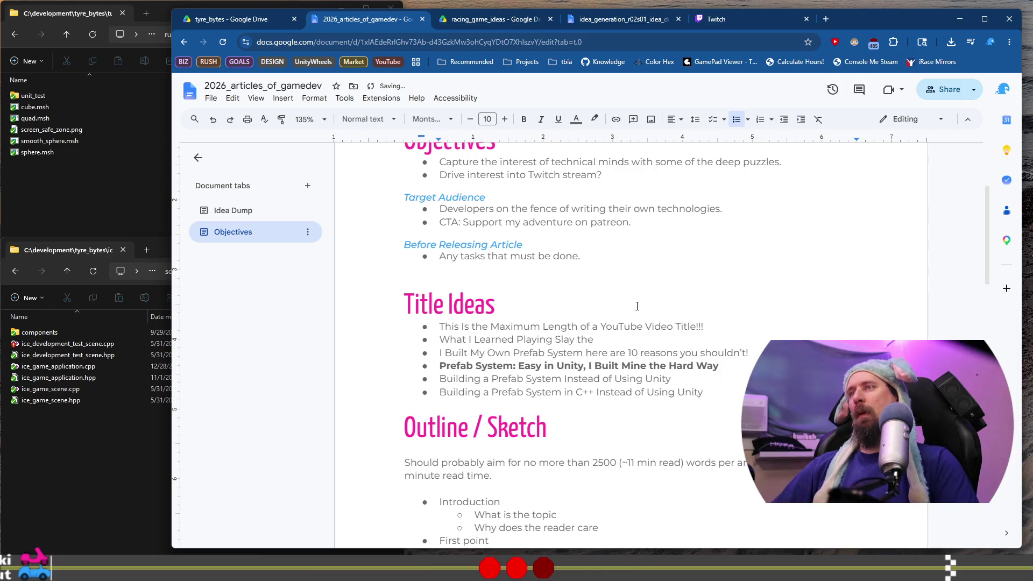
key(ctrl+Right)
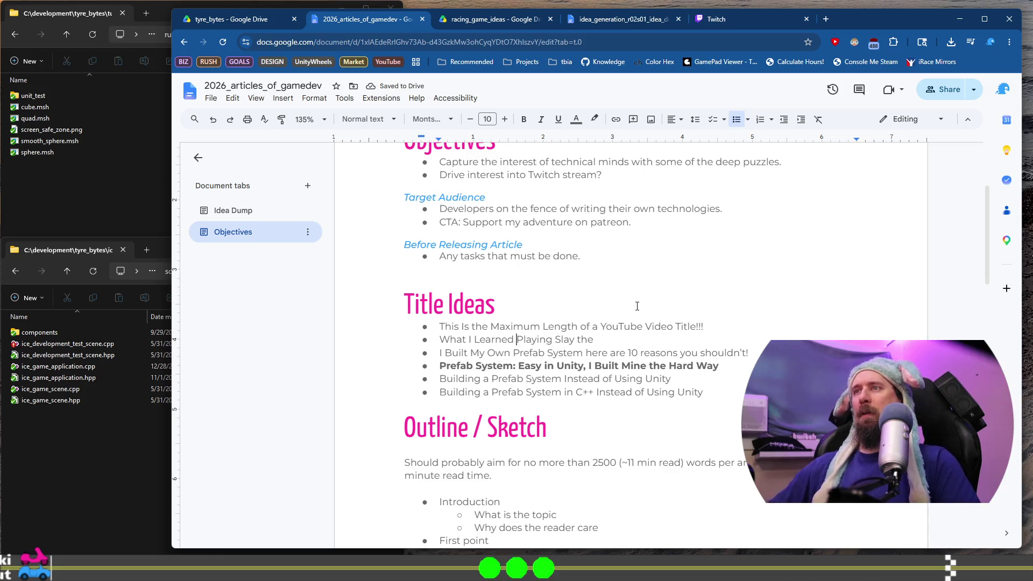
text(fom)
key(ctrl+Left)
key(ctrl+Left)
key(ctrl+Delete)
text(from)
key(End)
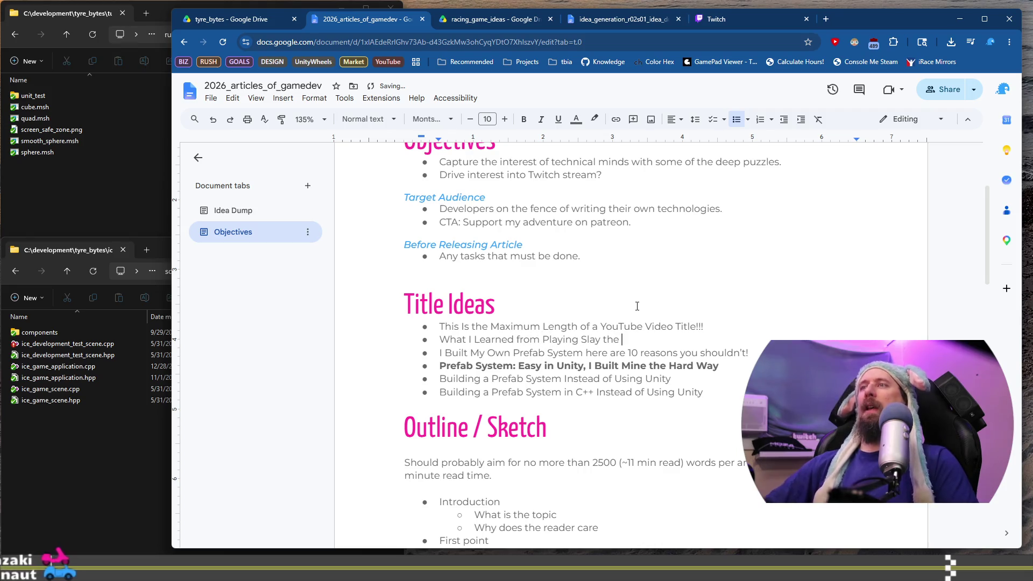
text(Spire II for)
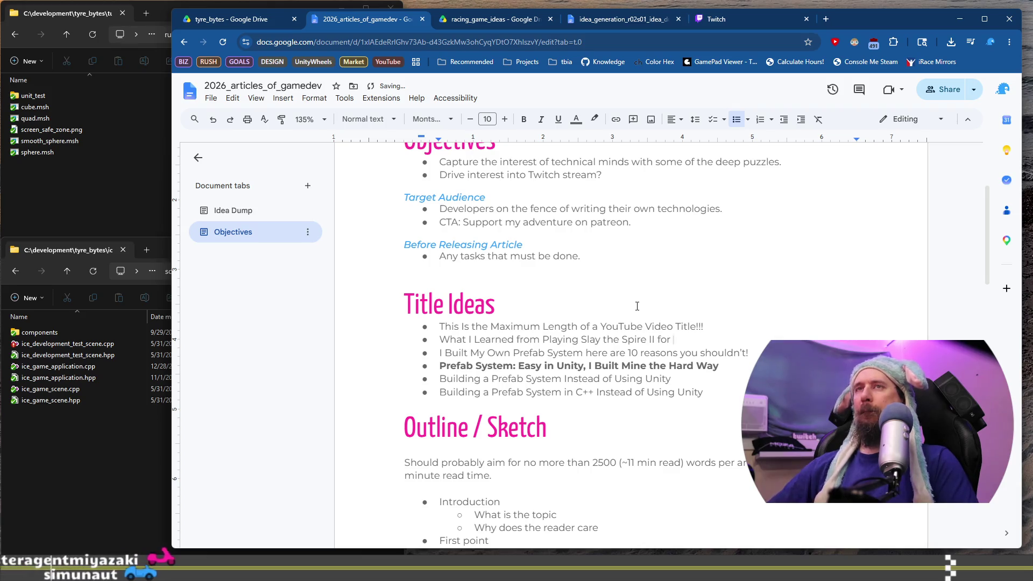
Check the Idea Dump wording, then finish the title with '... for my next racing game'
click(258, 210)
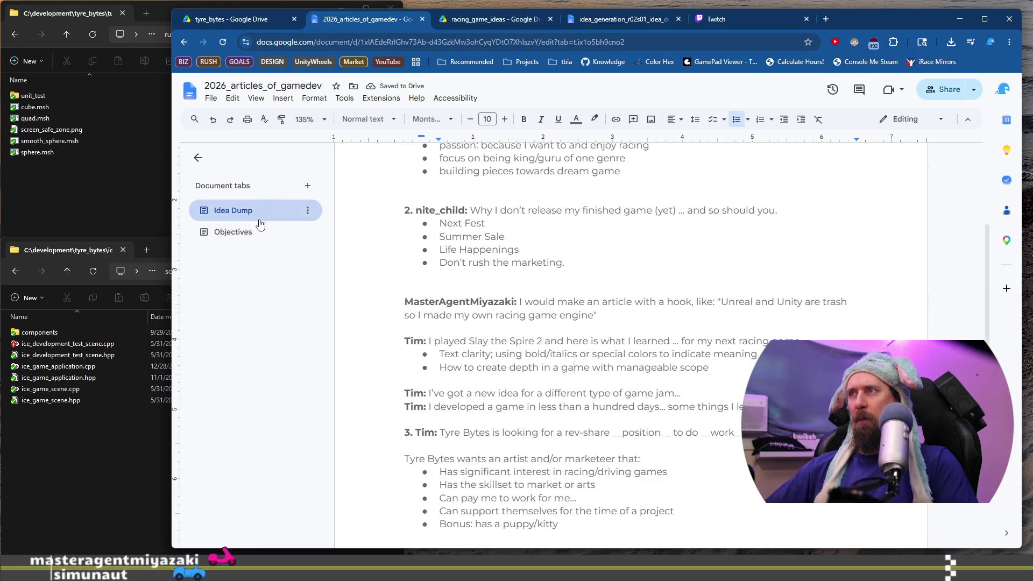
click(257, 233)
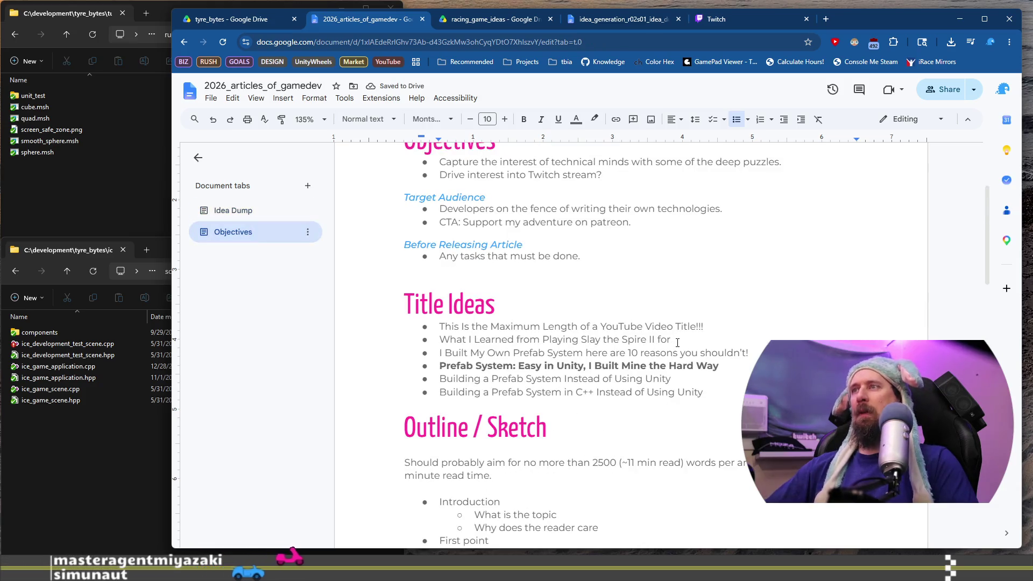
text(...)
key(End)
text(my next R)
key(BackSpace)
text(racing game)
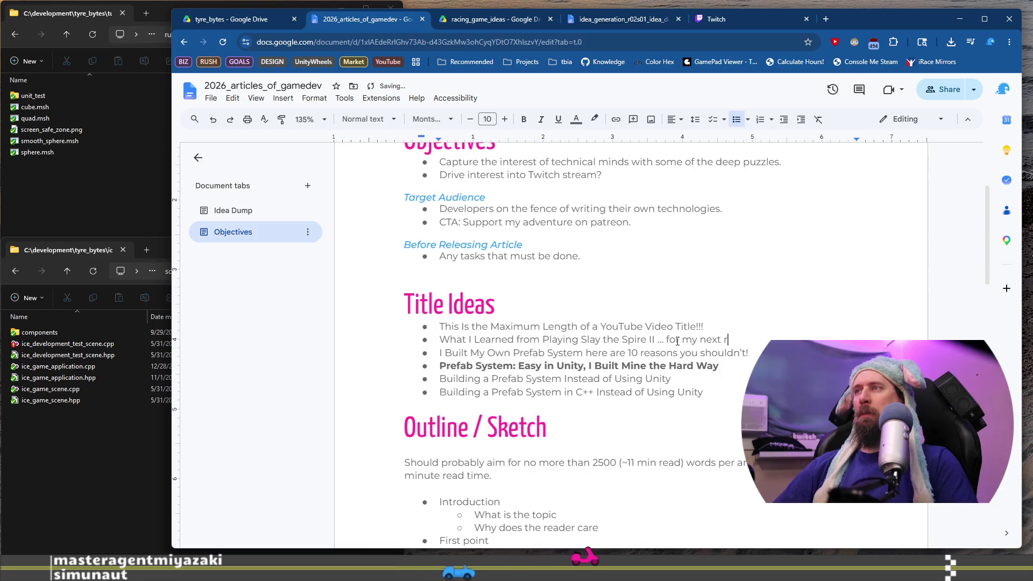
Delete the remaining Prefab title ideas while keeping the Outline heading intact
key(shift+Home)
key(BackSpace)
key(shift+Down)
key(shift+Down)
key(shift+Down)
key(BackSpace)
key(ctrl+z)
key(Up)
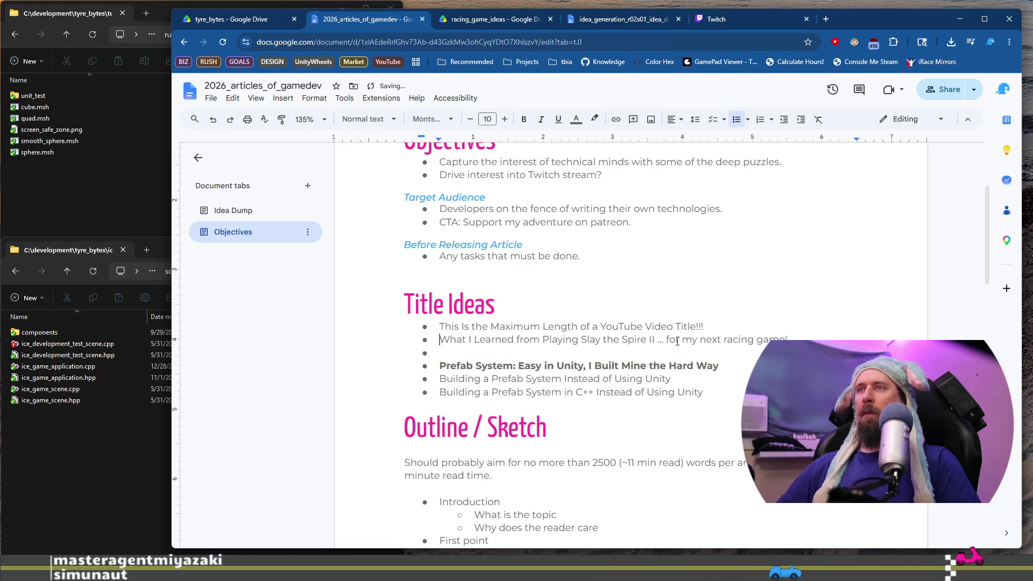
key(shift+Down)
key(shift+Down)
key(shift+Down)
key(BackSpace)
key(ctrl+z)
key(shift+Left)
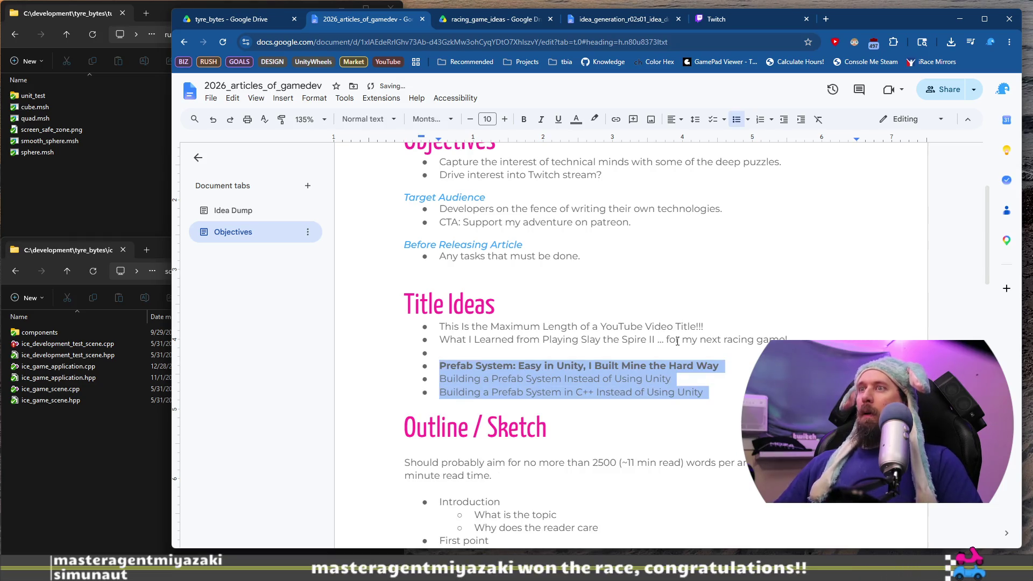
key(BackSpace)
key(Up)
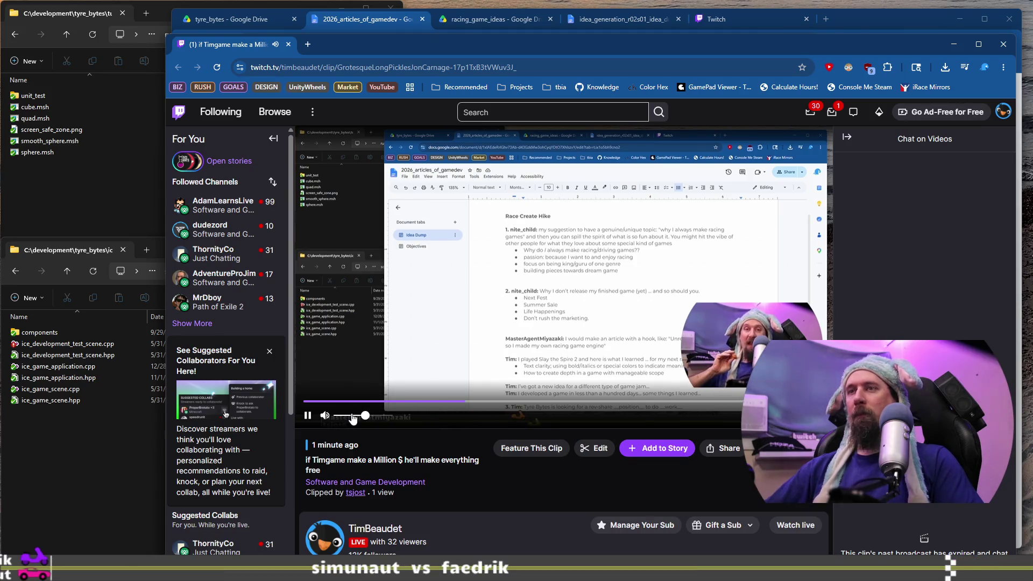
Replay and pause the Twitch clip several times, then close its window to return to the article
click(388, 407)
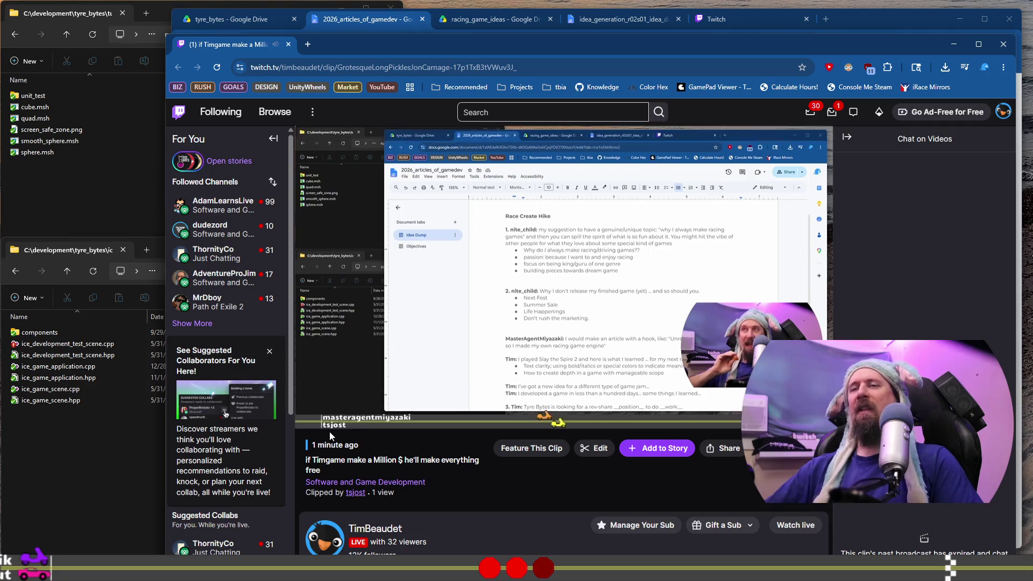
click(308, 416)
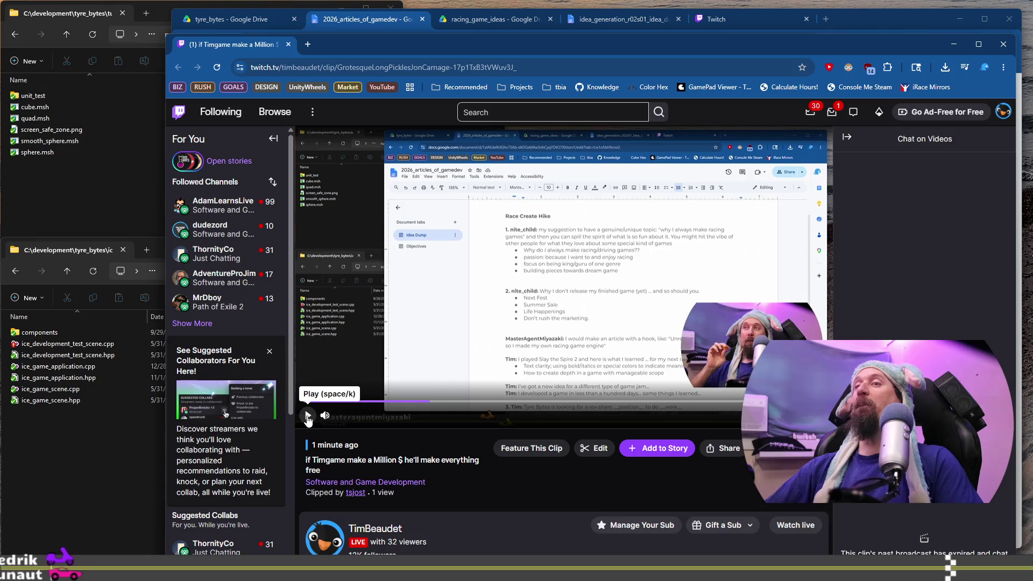
click(308, 417)
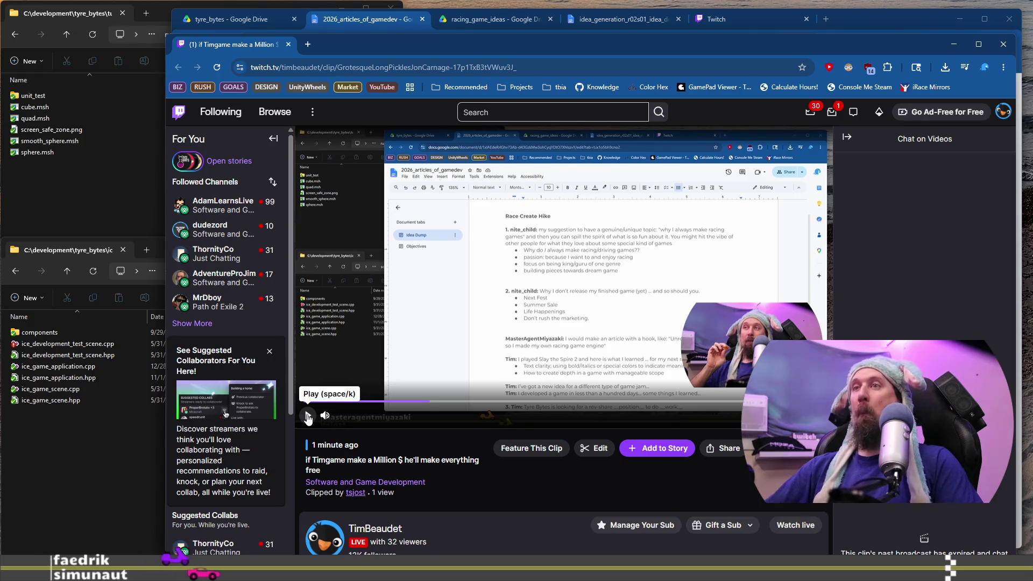
click(308, 417)
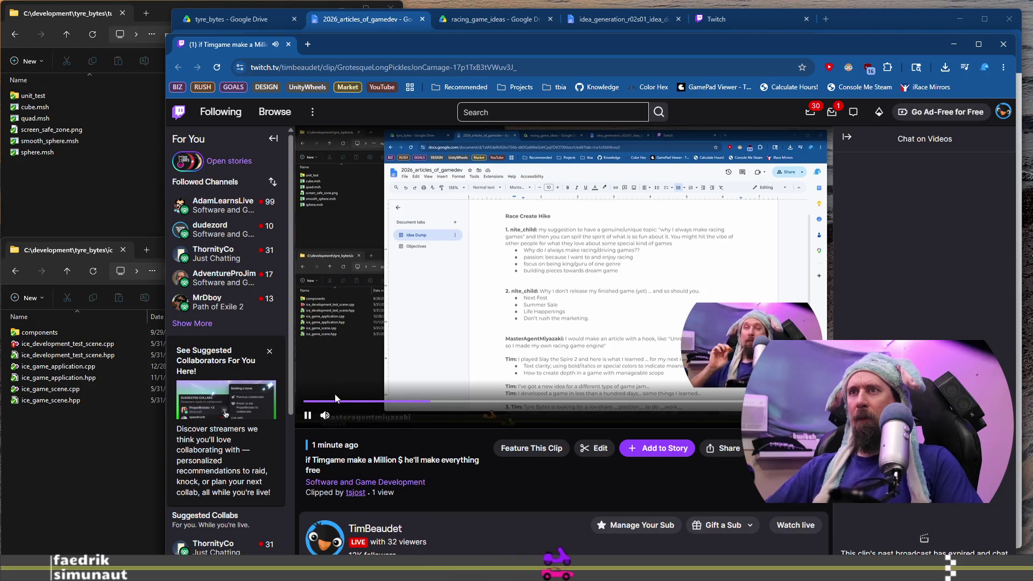
click(307, 401)
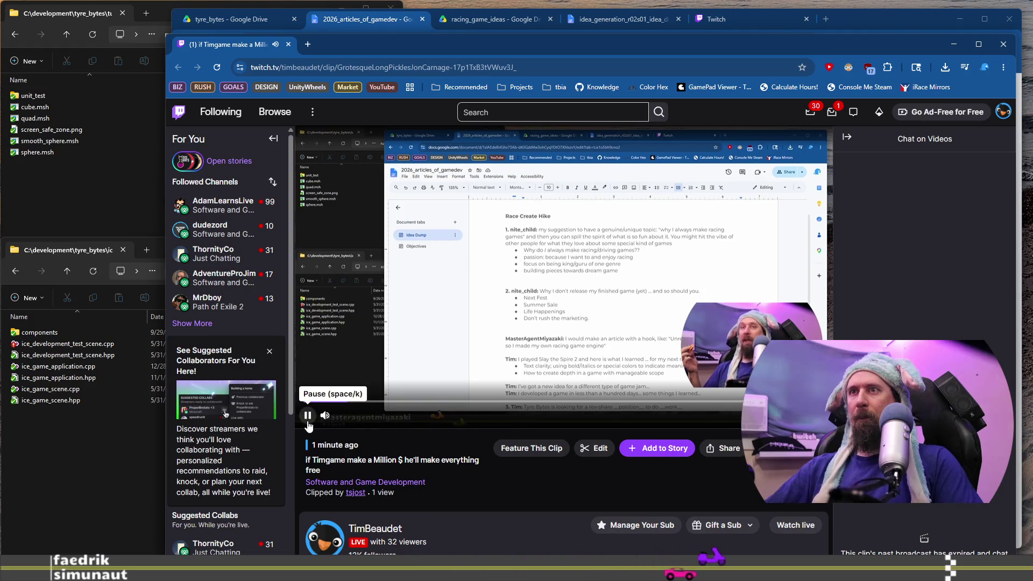
click(308, 415)
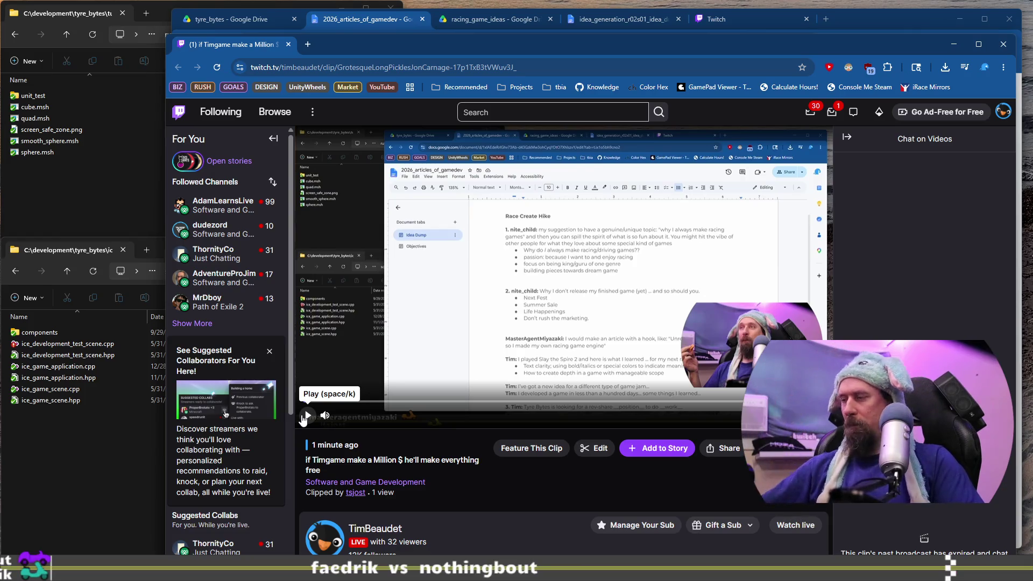
click(304, 417)
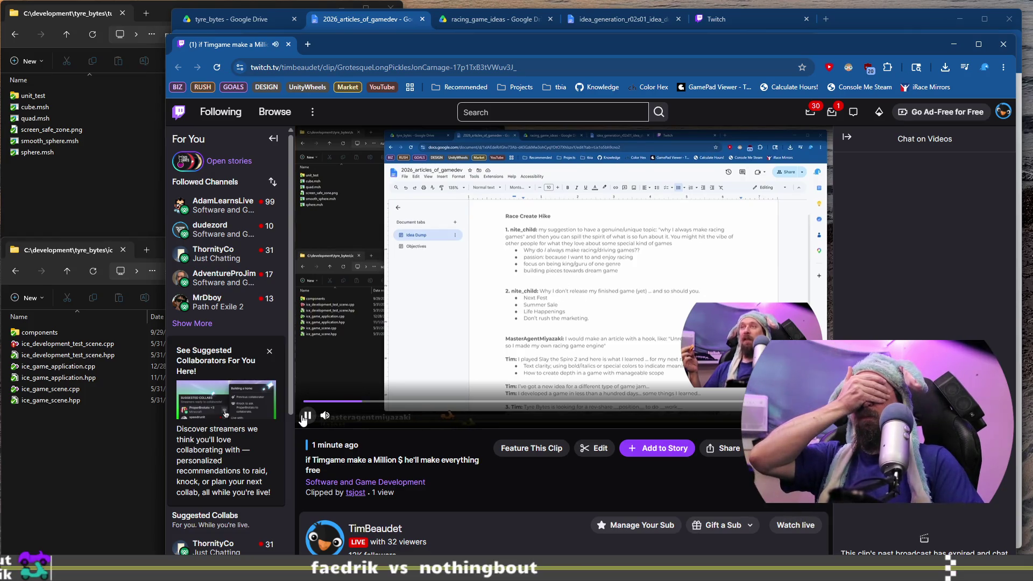
click(346, 358)
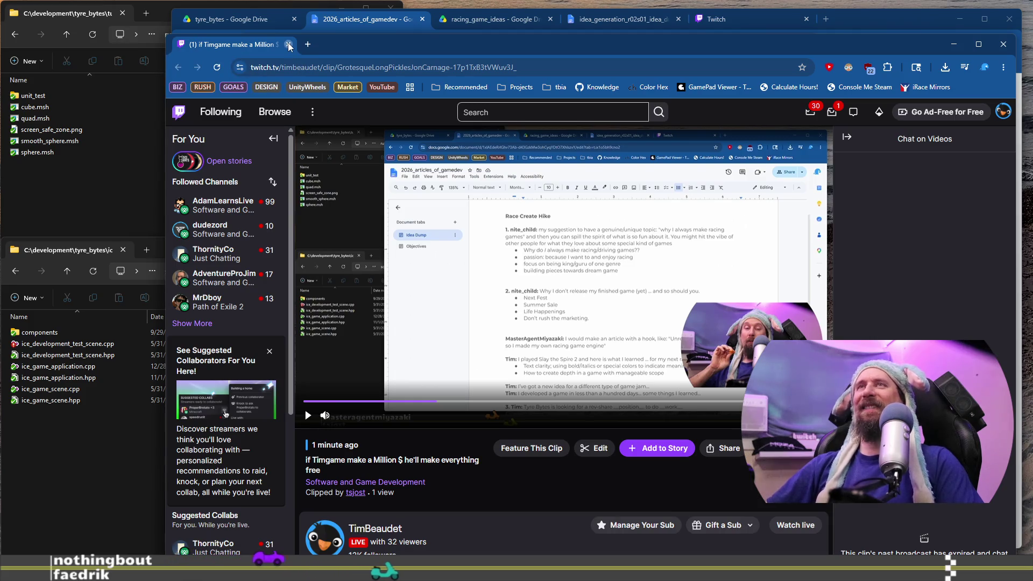
click(288, 44)
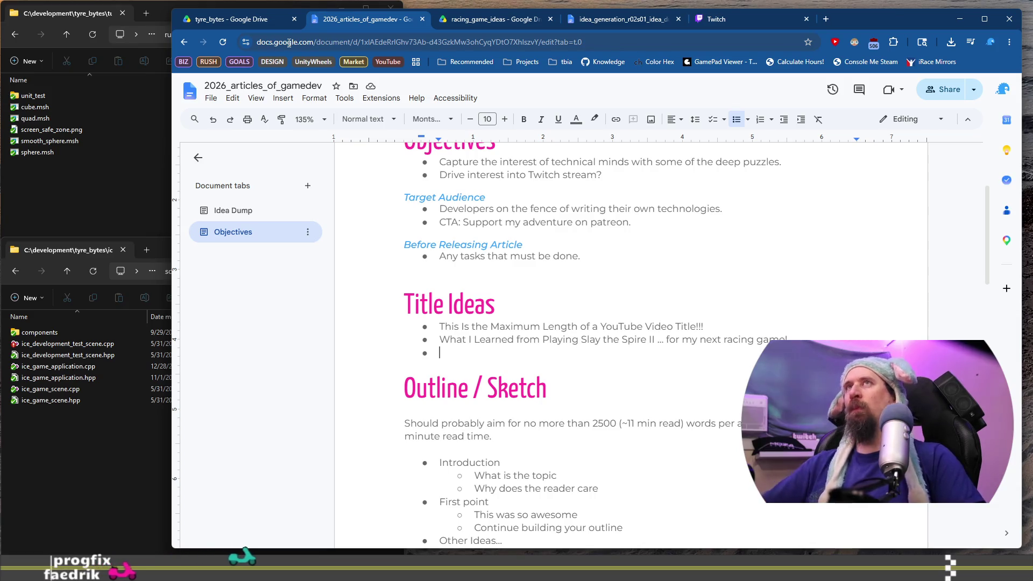
Rename the Objectives document tab to a 'Slay the Spire Racing' title
click(504, 278)
click(494, 267)
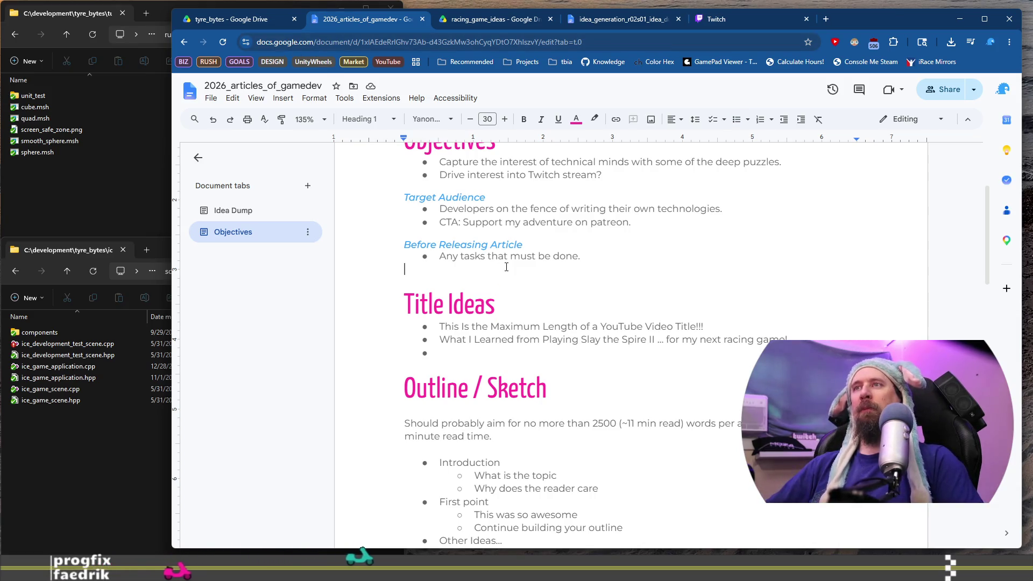
scroll(538, 269, up, 2)
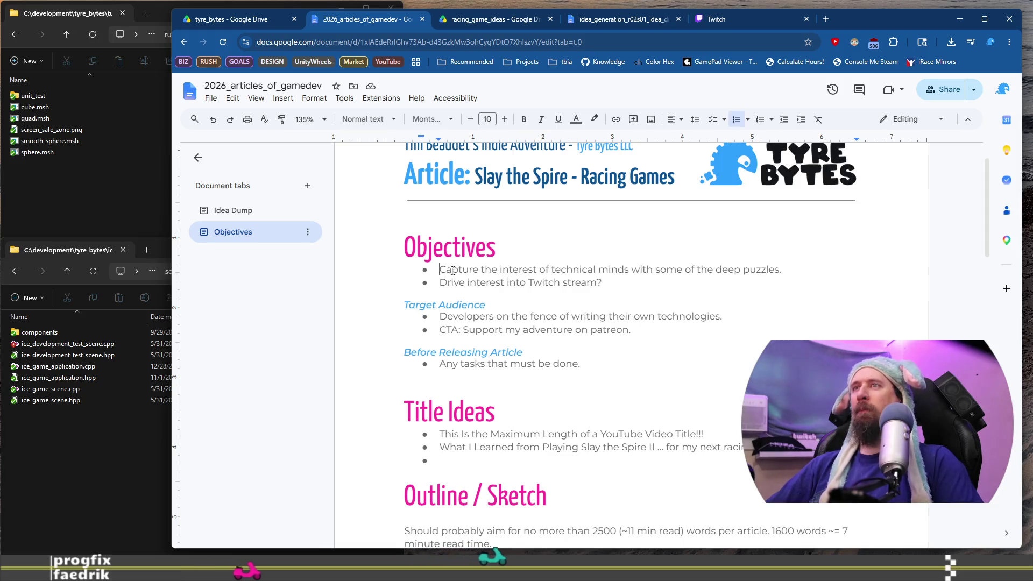
click(599, 271)
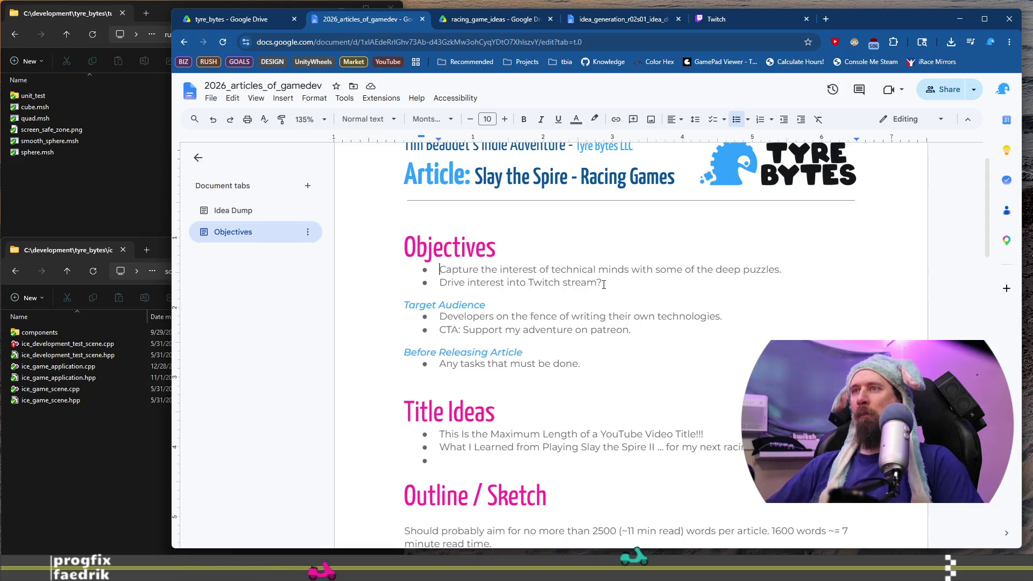
drag(439, 269, 602, 283)
scroll(613, 280, up, 1)
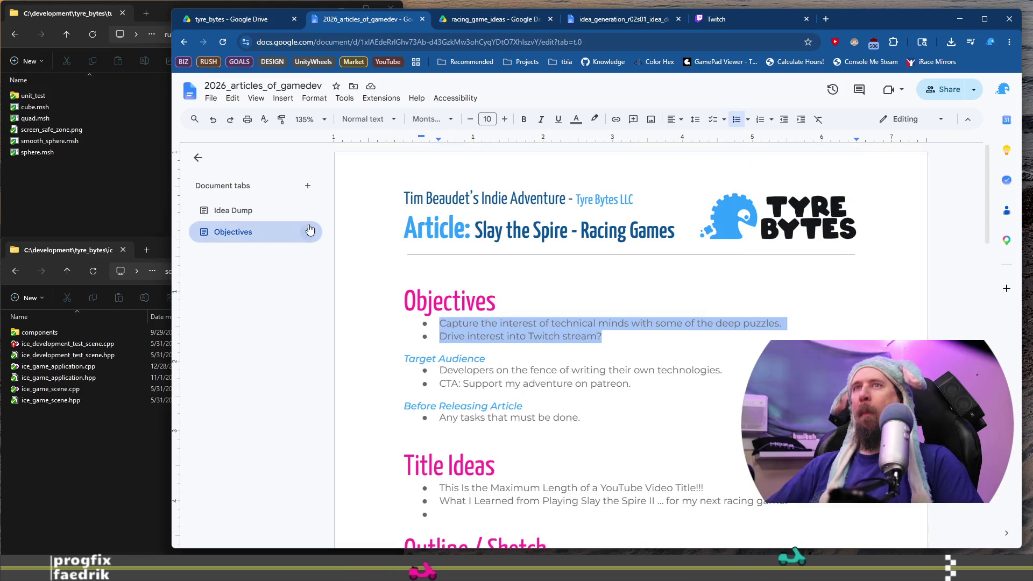
double_click(256, 232)
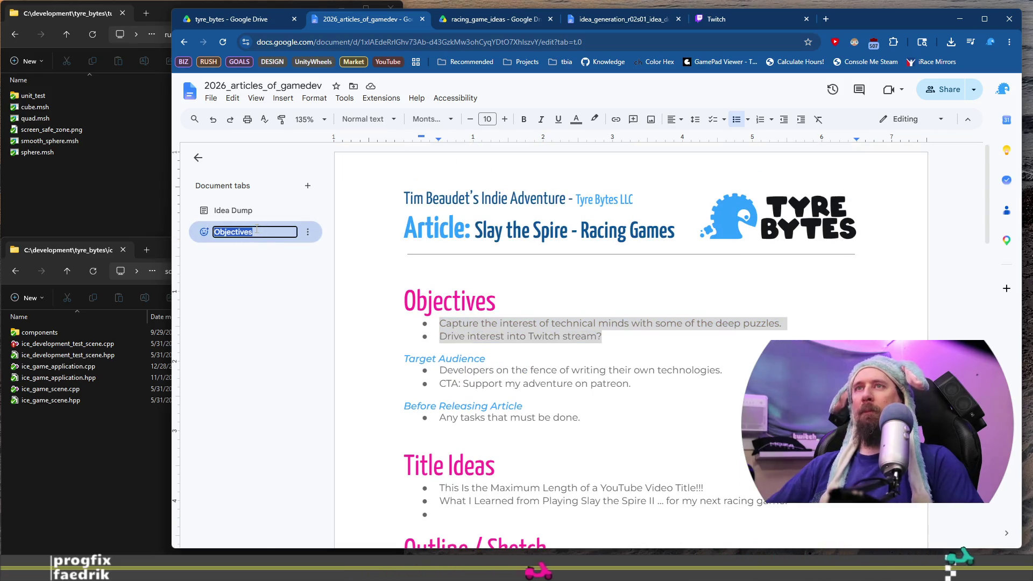
text(Slay the Spire)
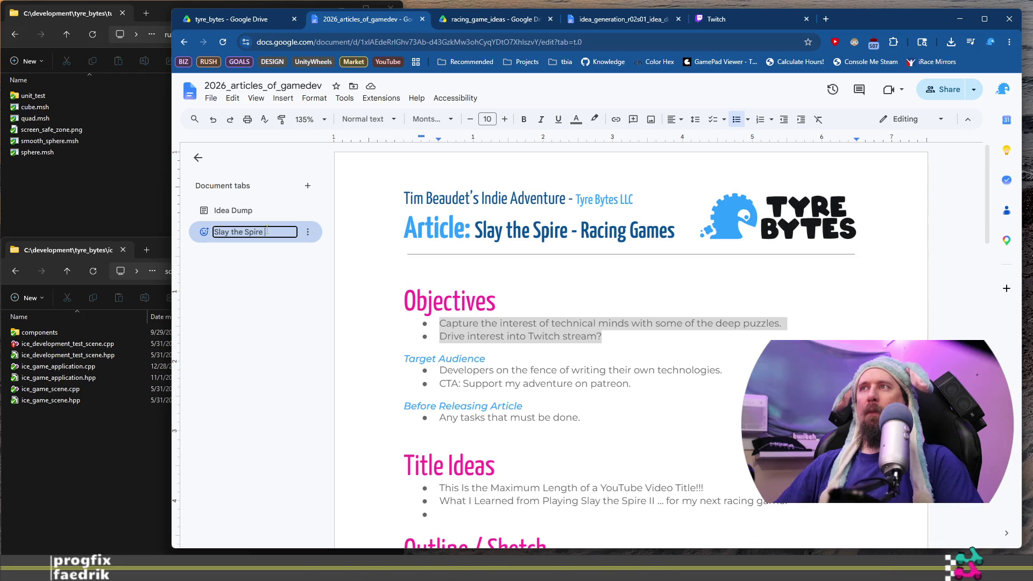
text(Racin)
key(Return)
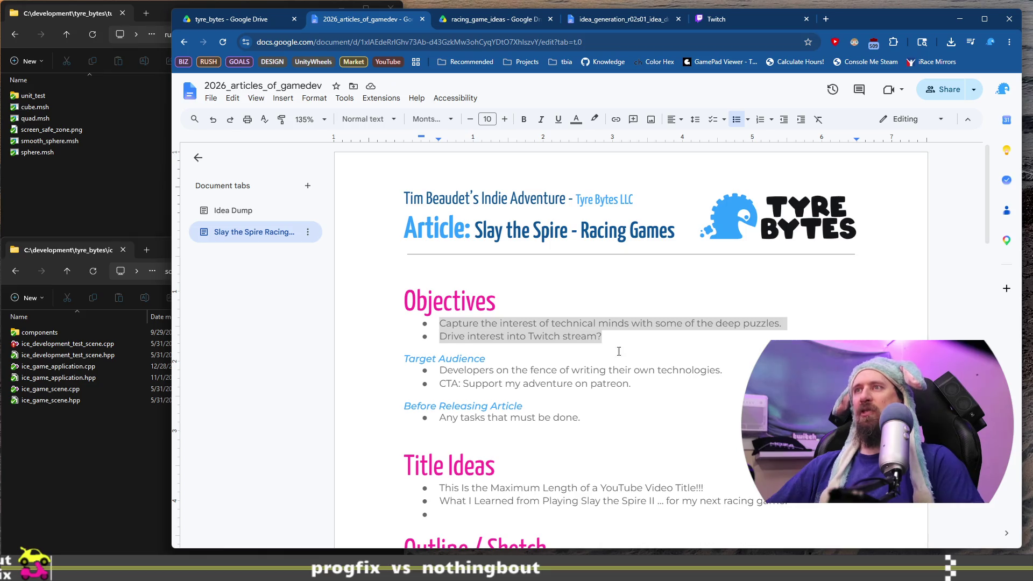
Trim the audience bullet's old description so it reads 'Game Developers'
click(635, 325)
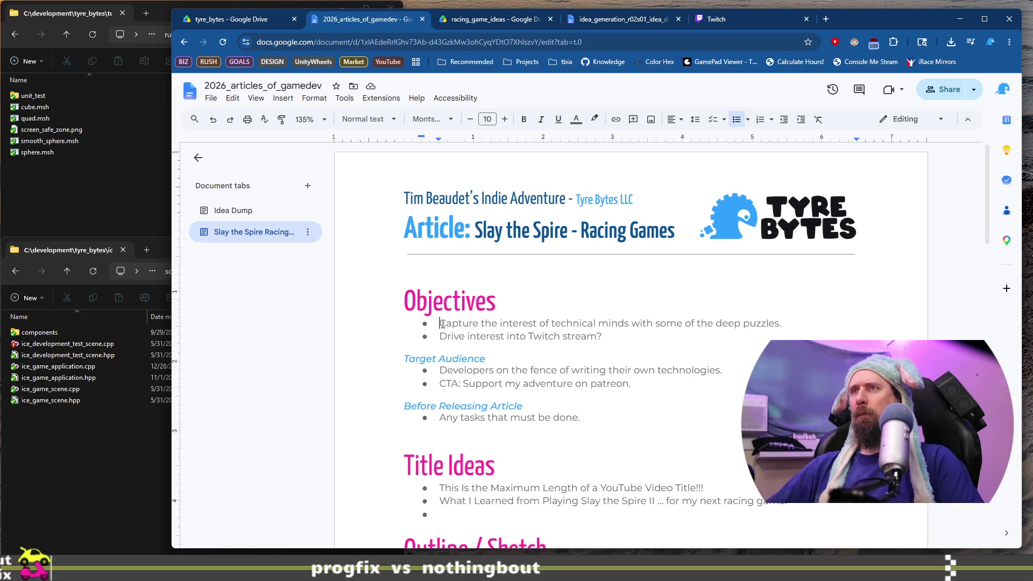
scroll(649, 279, down, 5)
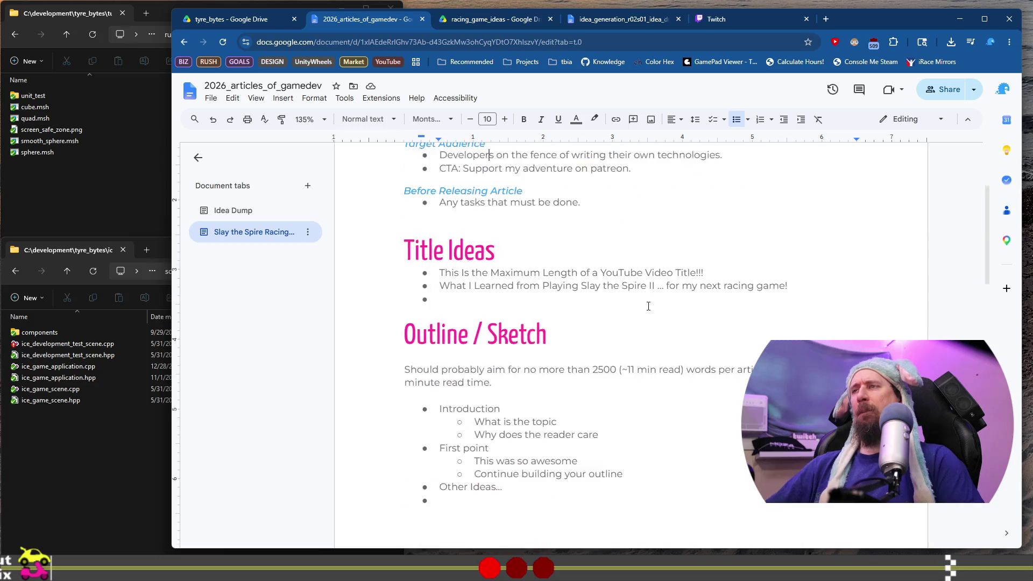
scroll(649, 307, up, 3)
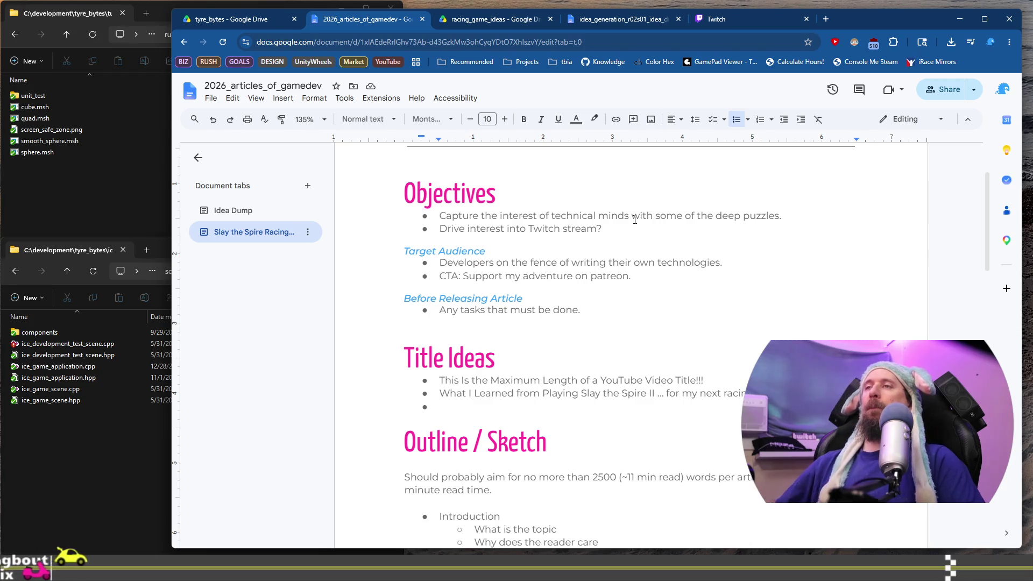
key(shift+End)
key(BackSpace)
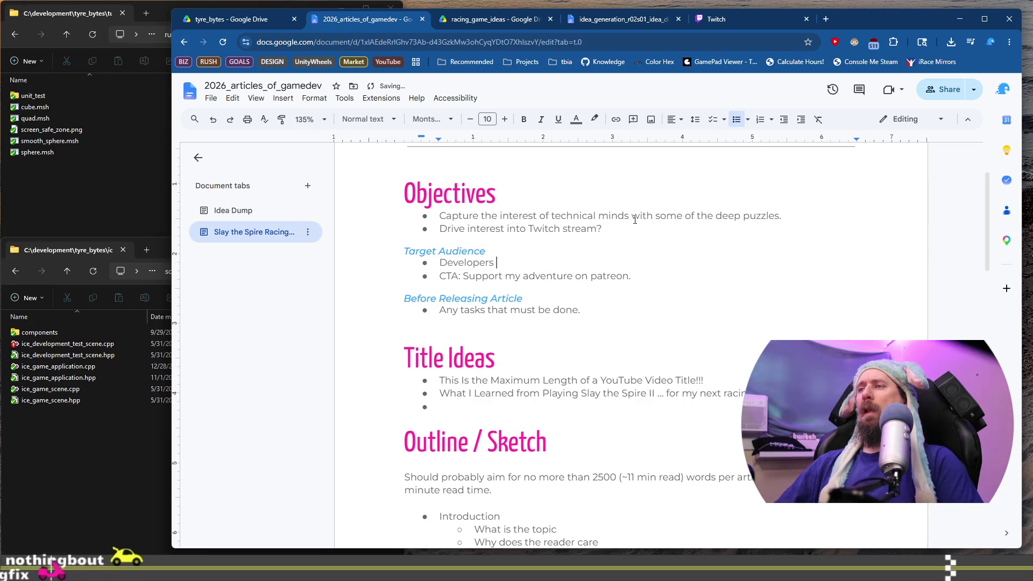
key(Home)
text(Game)
key(End)
key(BackSpace)
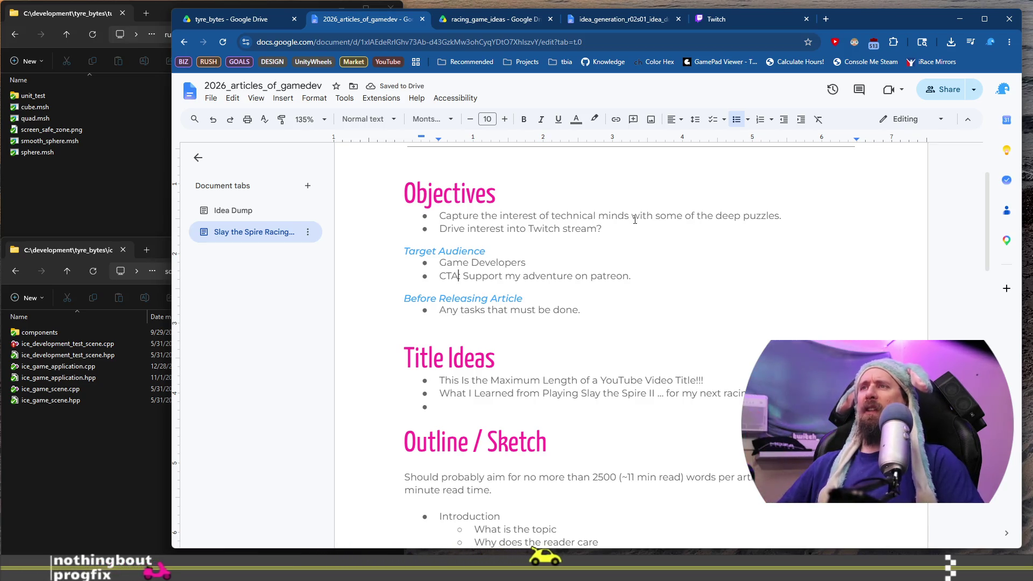
Replace the Patreon CTA bullet with 'Checkout out my development stream.'
key(Down)
key(ctrl+Left)
key(ctrl+Left)
key(ctrl+Left)
key(ctrl+shift+Right)
text(Checkout out m)
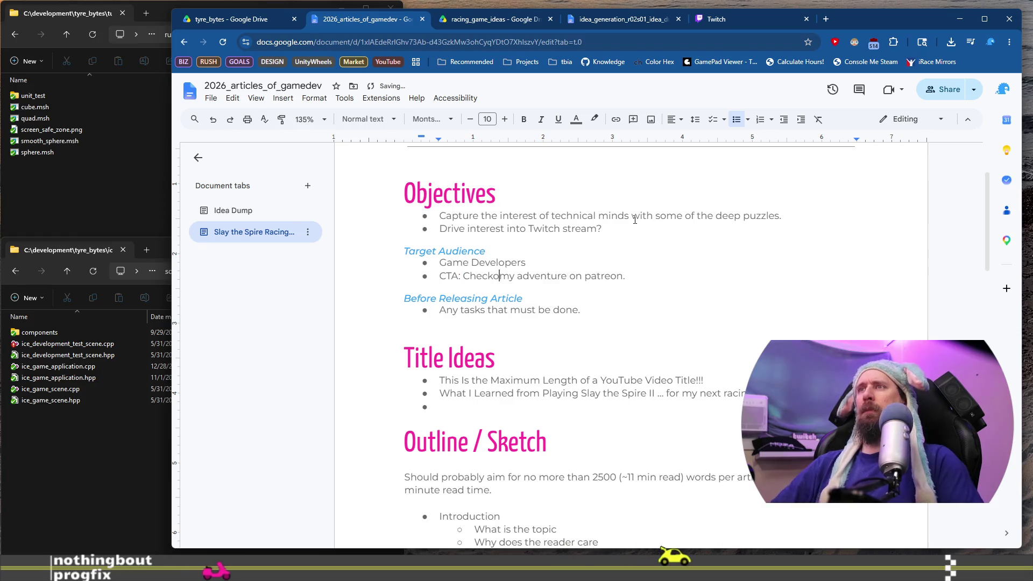
text(y developm)
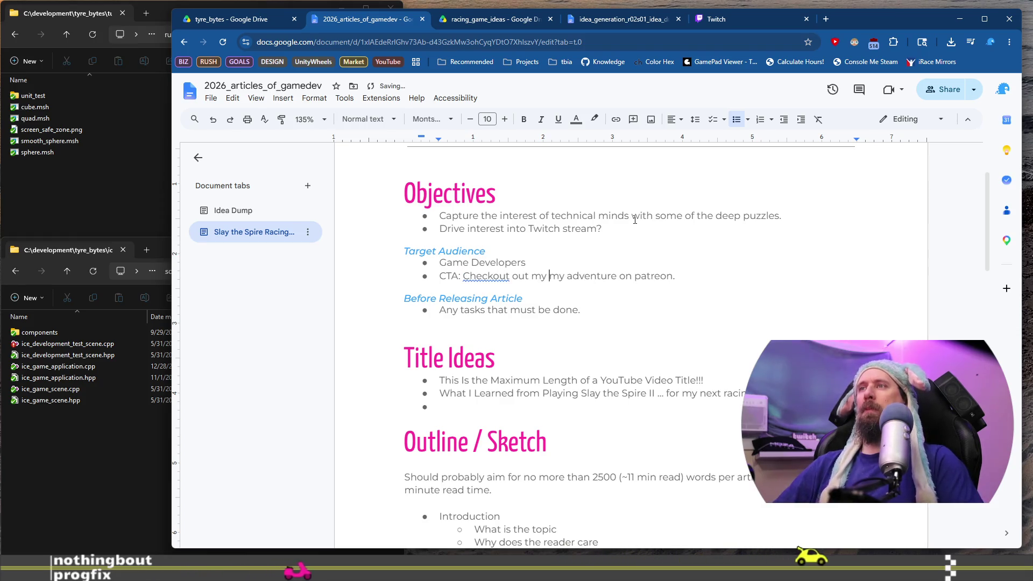
text(stream.)
key(shift+End)
key(Delete)
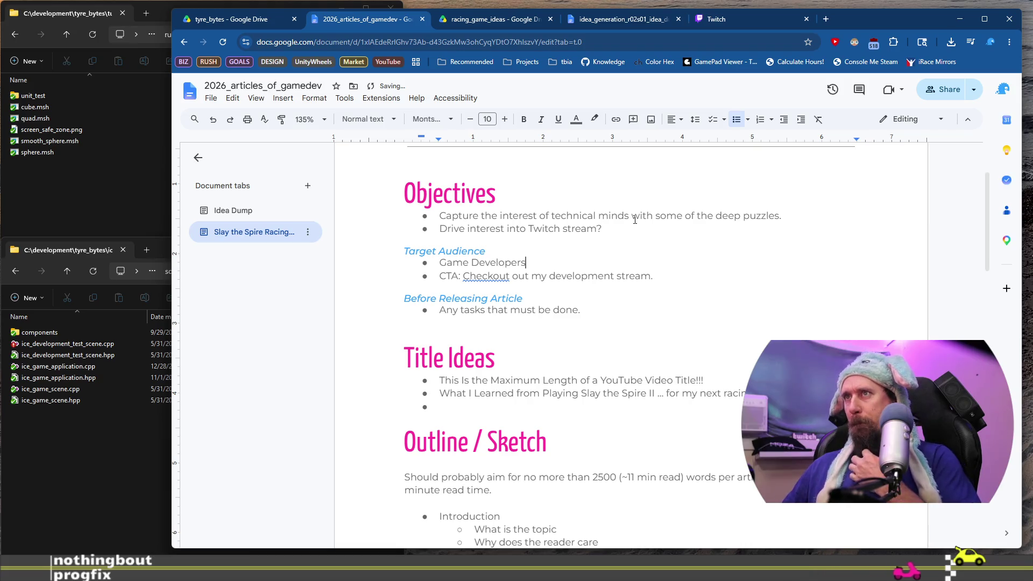
Extend the audience bullet to 'Game Developers with an interest in design'
key(Up)
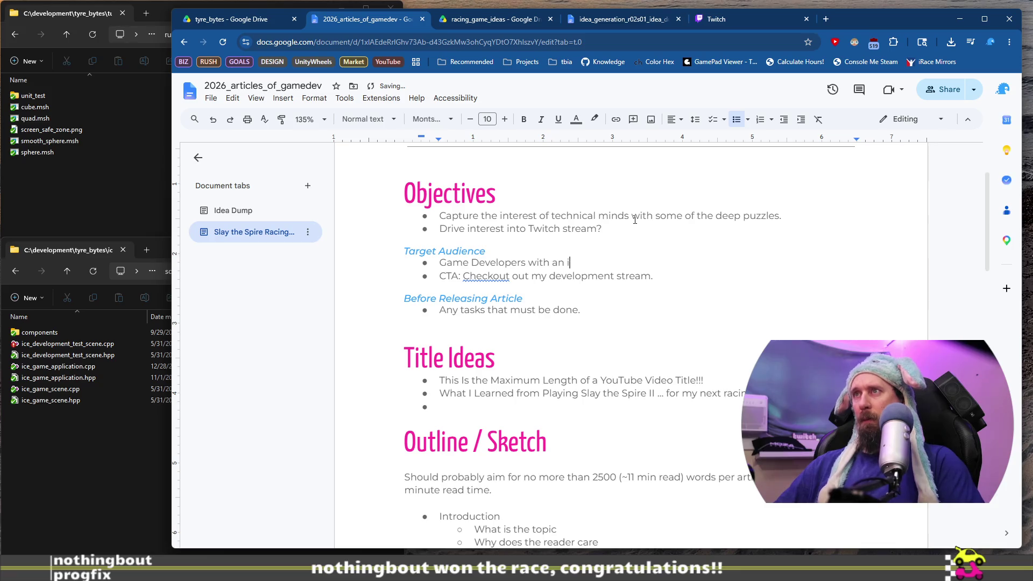
text(n de)
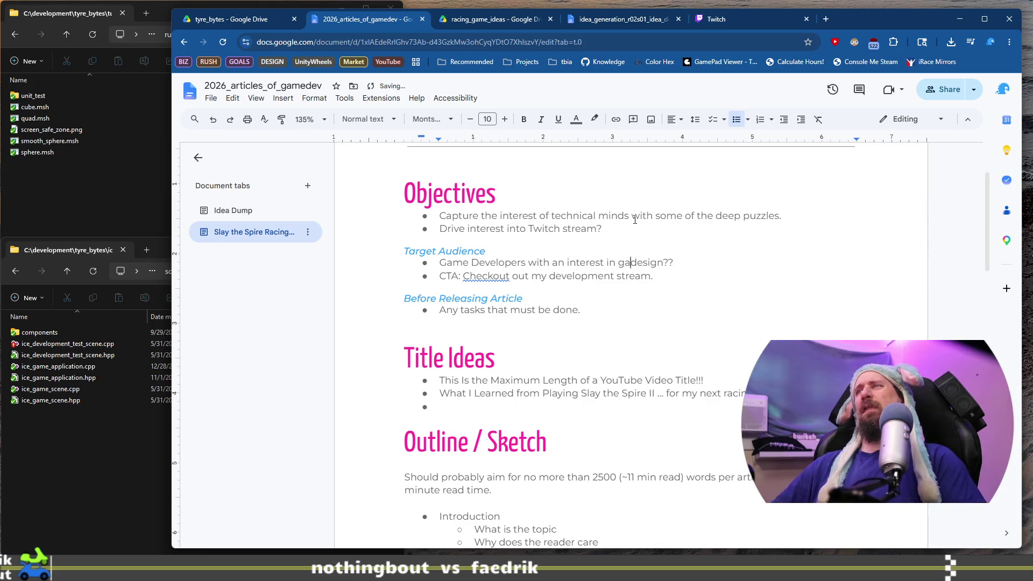
scroll(542, 434, down, 4)
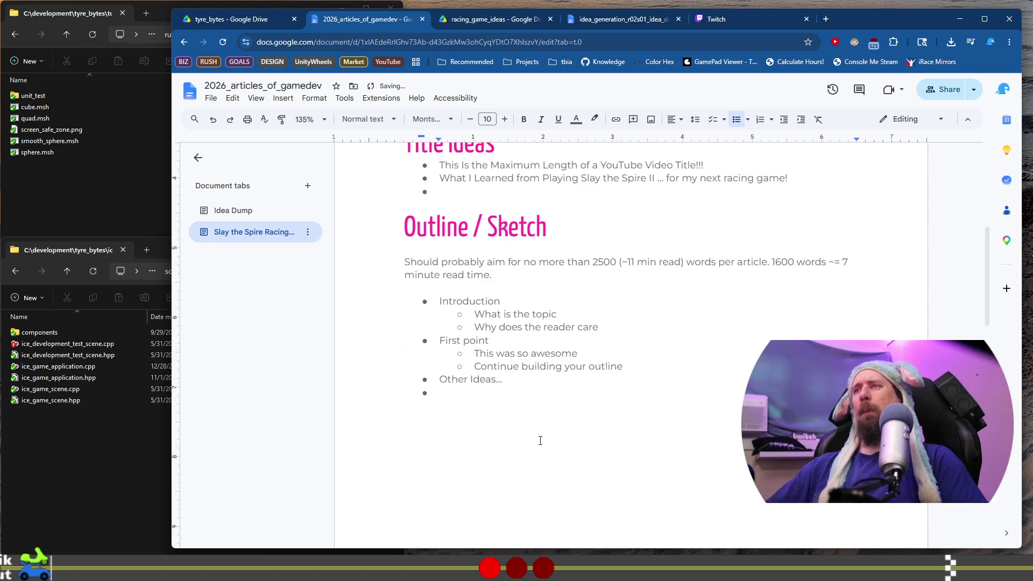
Replace the 'What is the topic' sub-bullet with a warning that the article has addictive contents
scroll(538, 448, up, 3)
scroll(474, 366, down, 5)
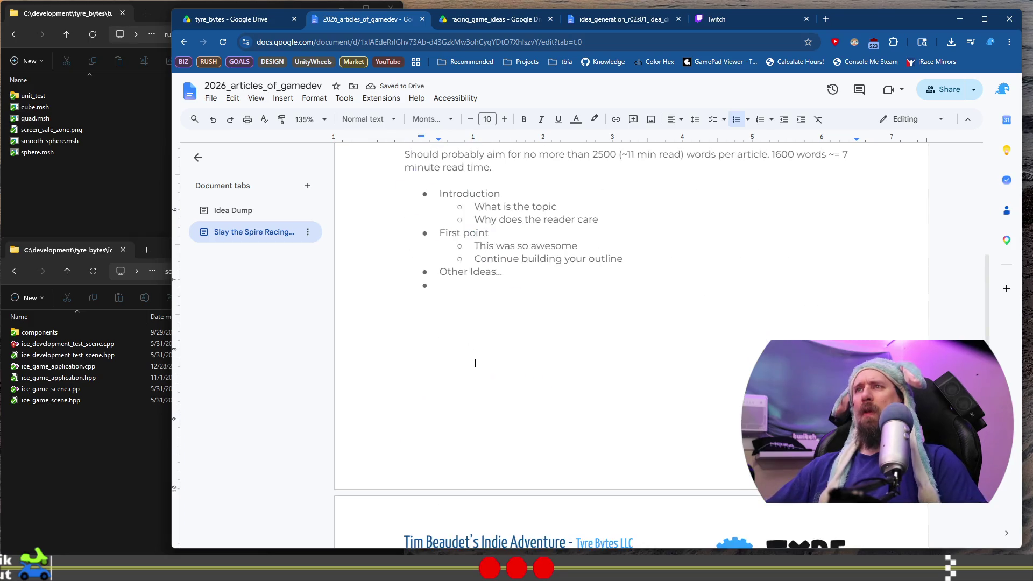
scroll(475, 362, up, 3)
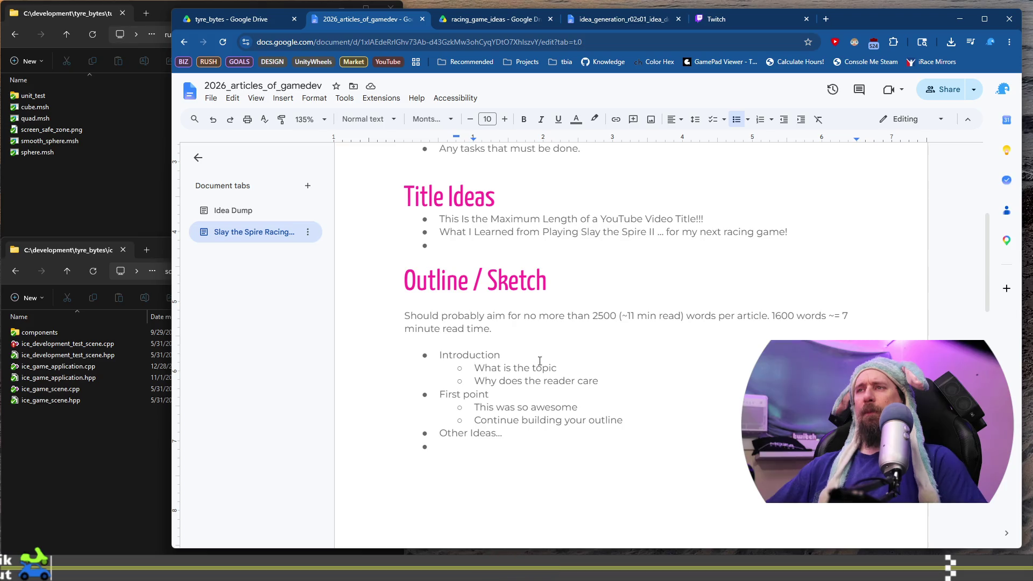
triple_click(475, 371)
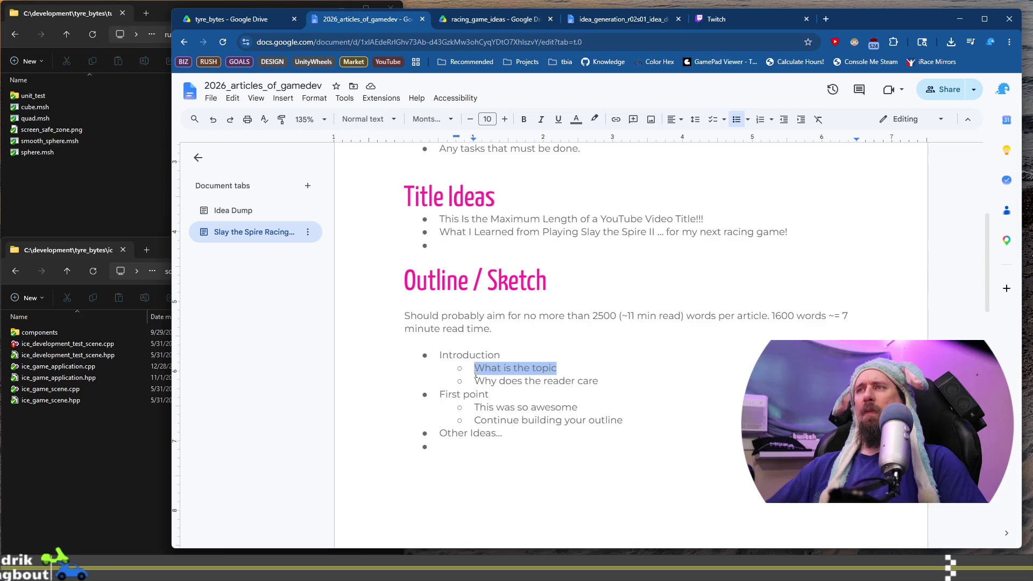
click(455, 392)
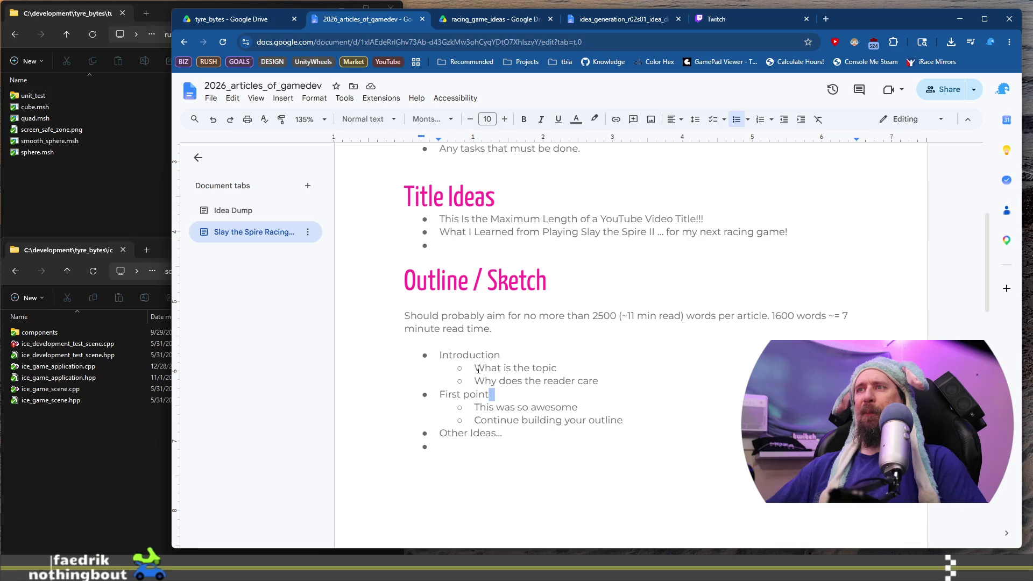
drag(477, 370, 577, 366)
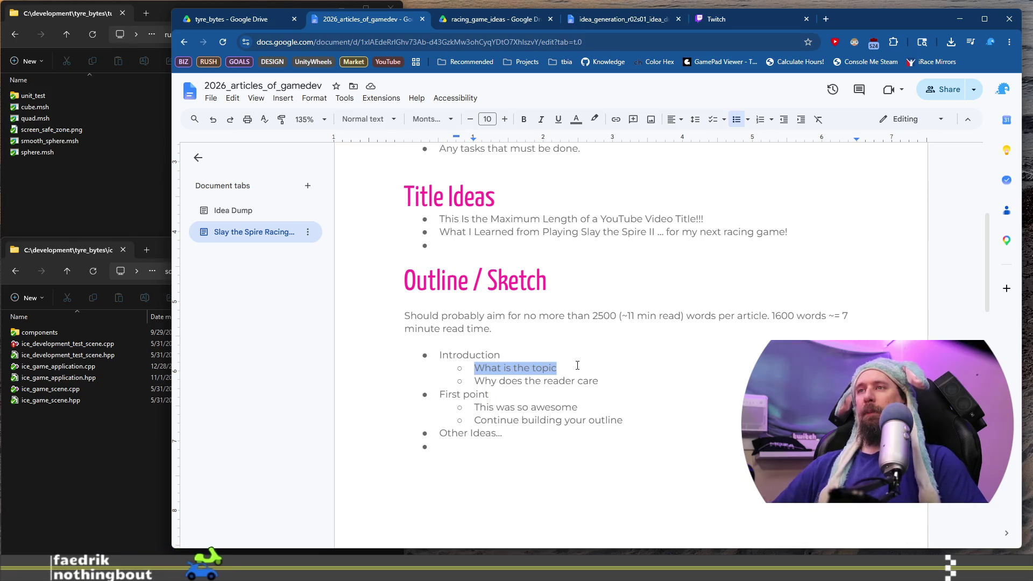
text(Rece)
key(BackSpace)
key(BackSpace)
key(BackSpace)
text(Warning: This article contains )
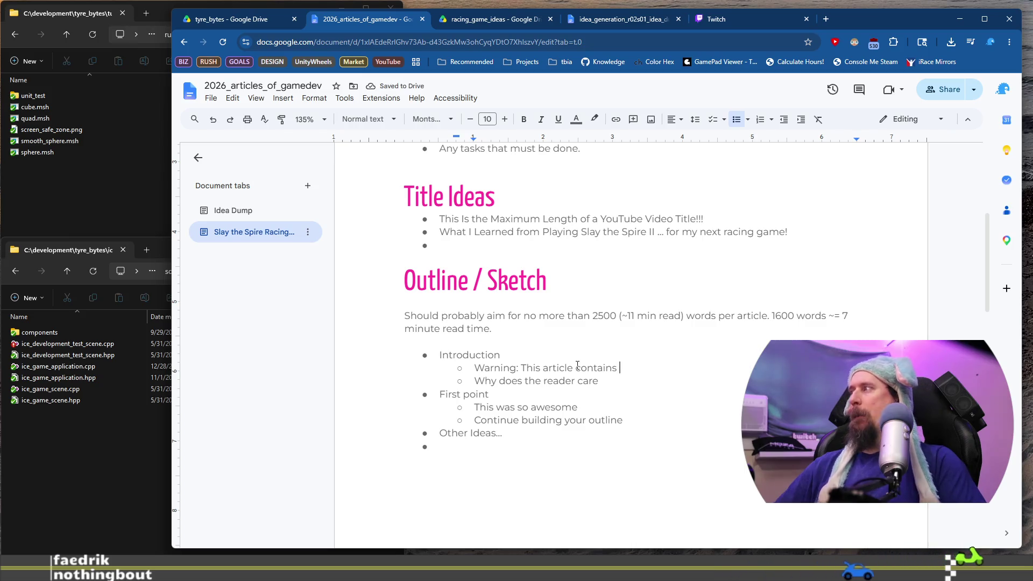
text(some addictive)
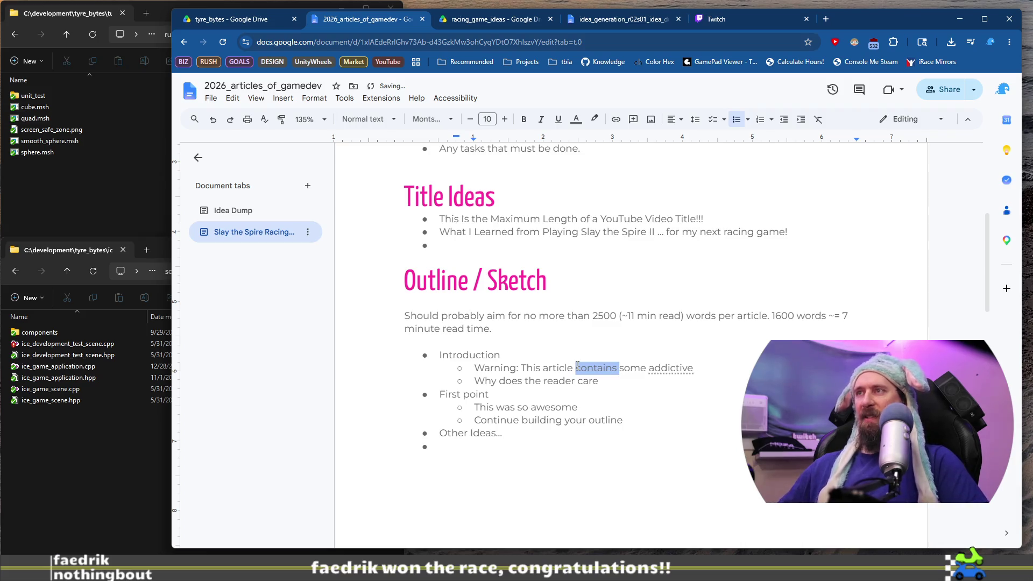
text(had)
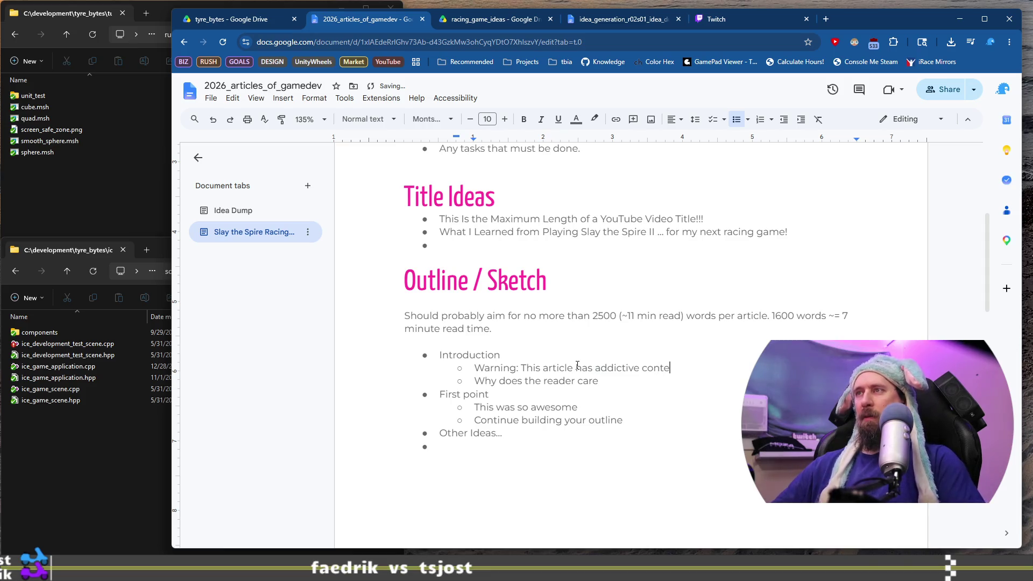
text((StS)
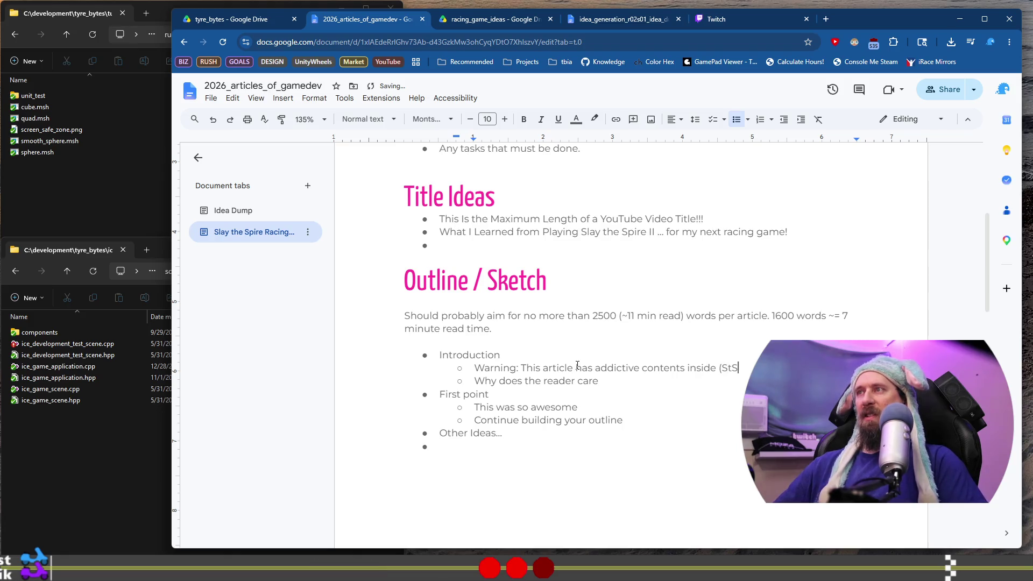
text(2,)
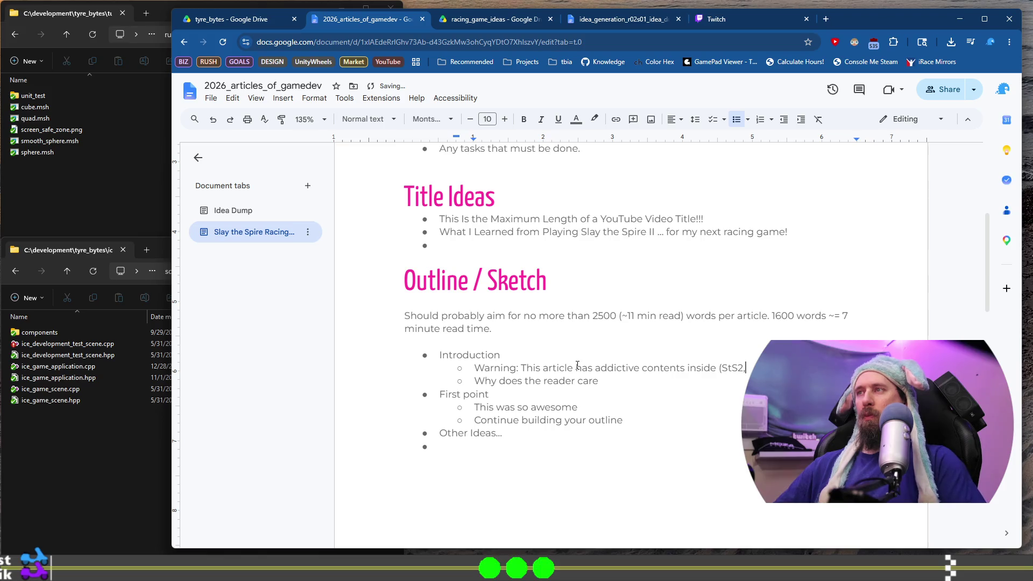
text(g)
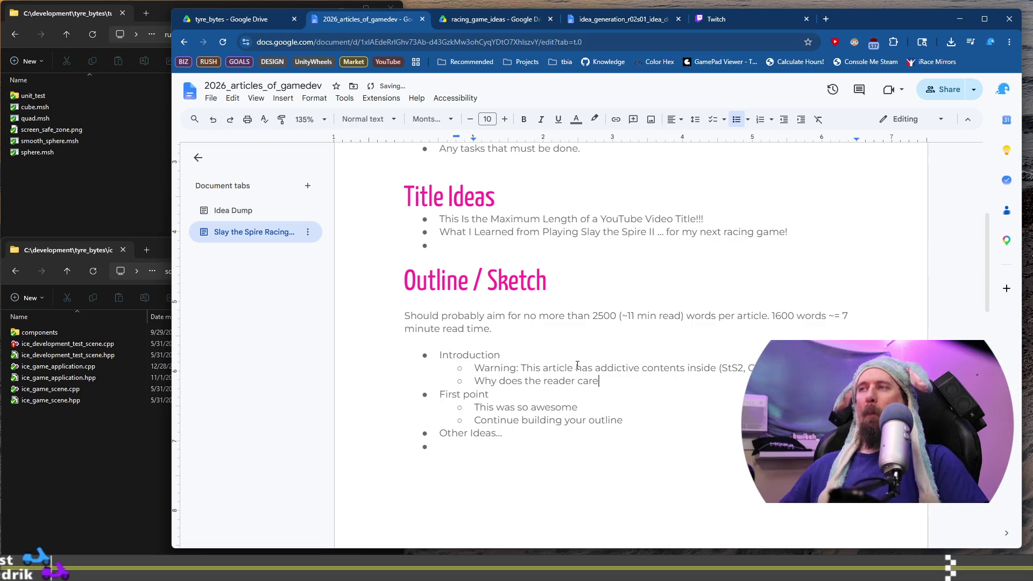
key(shift+Home)
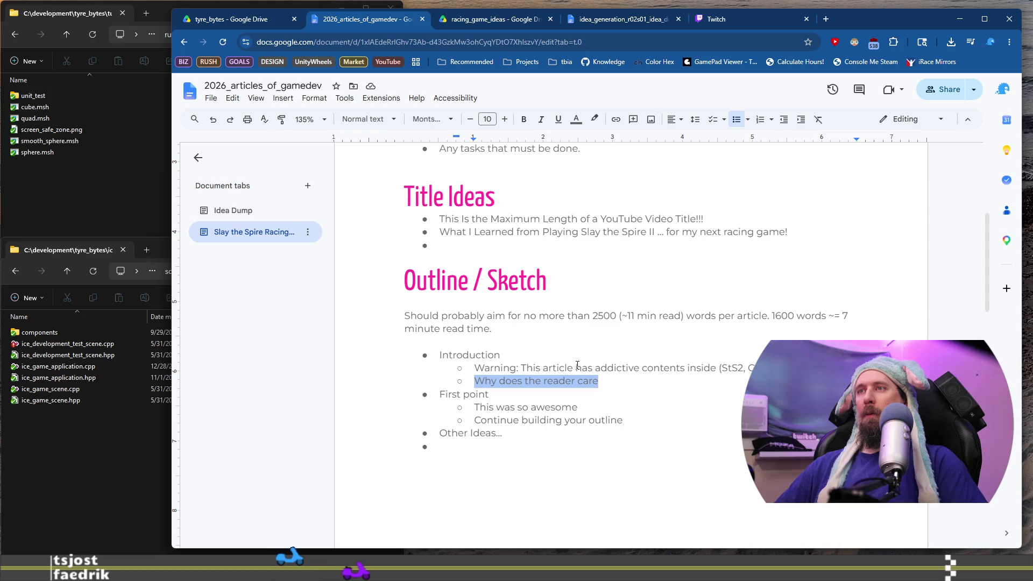
Overwrite 'Why does the reader care' with 'Playing games improves your design and capabilities,'
text(Play game)
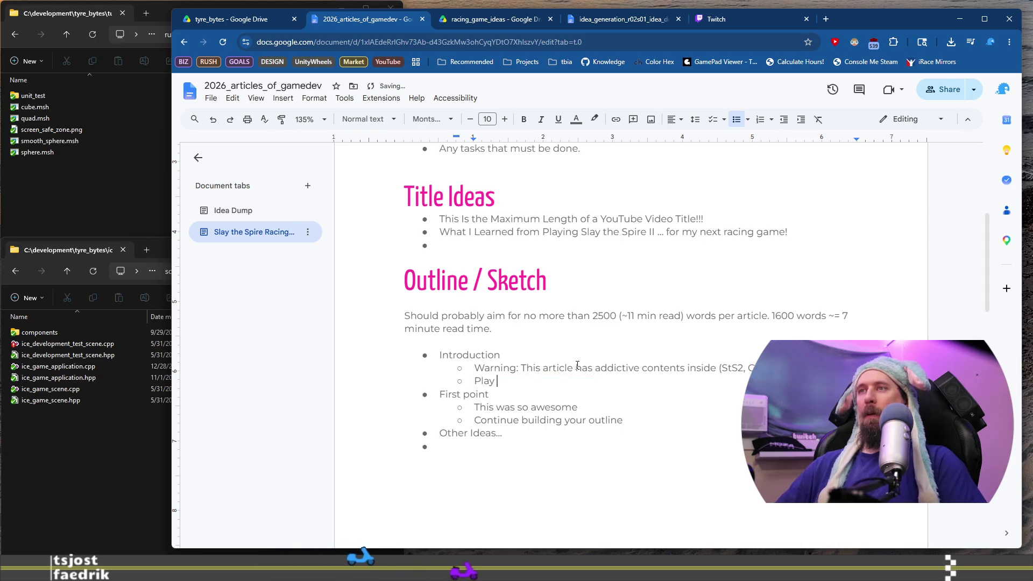
key(BackSpace)
key(BackSpace)
key(BackSpace)
text(ings)
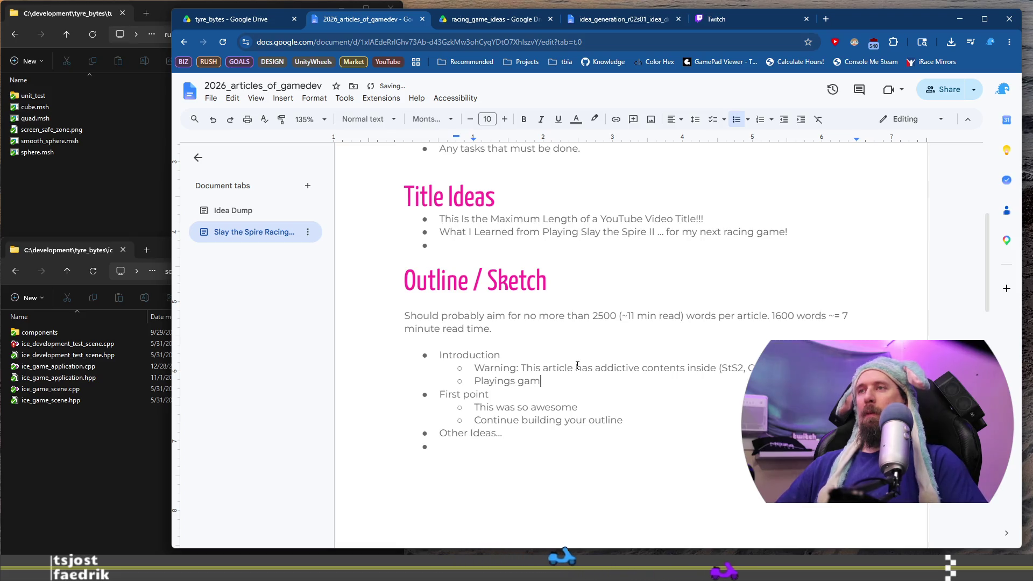
key(BackSpace)
text(game)
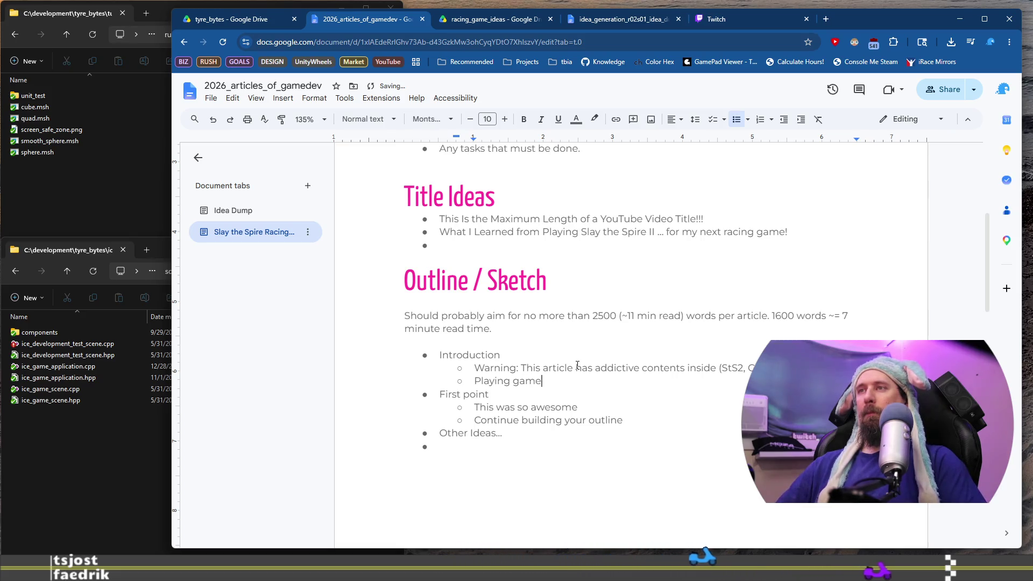
text(s impro)
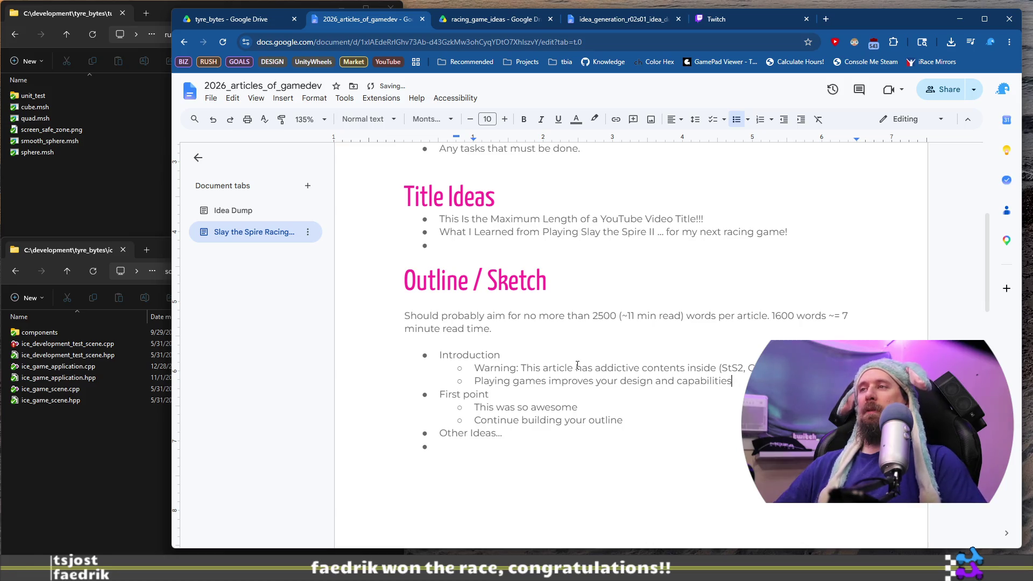
text(, ta)
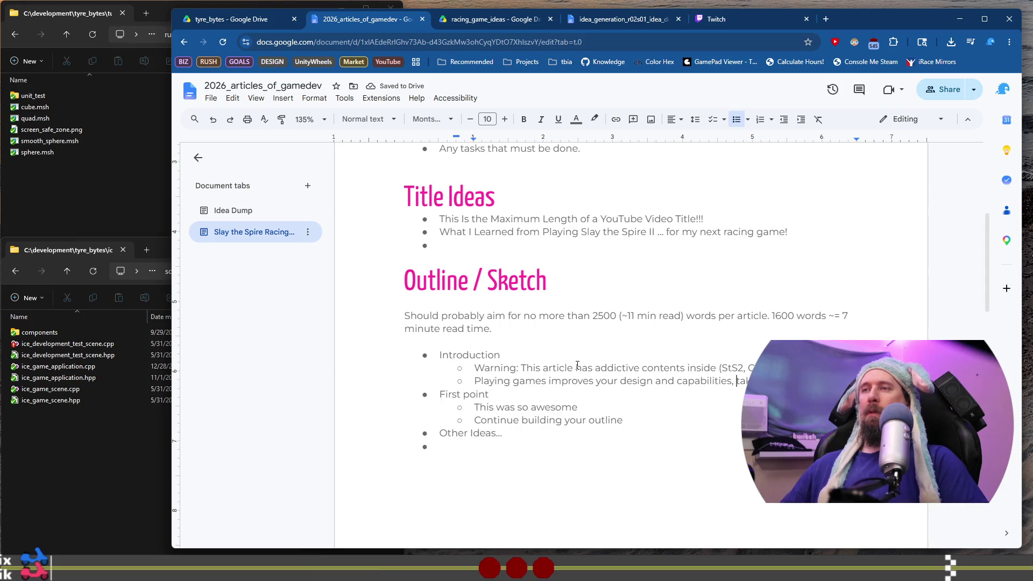
key(shift+Home)
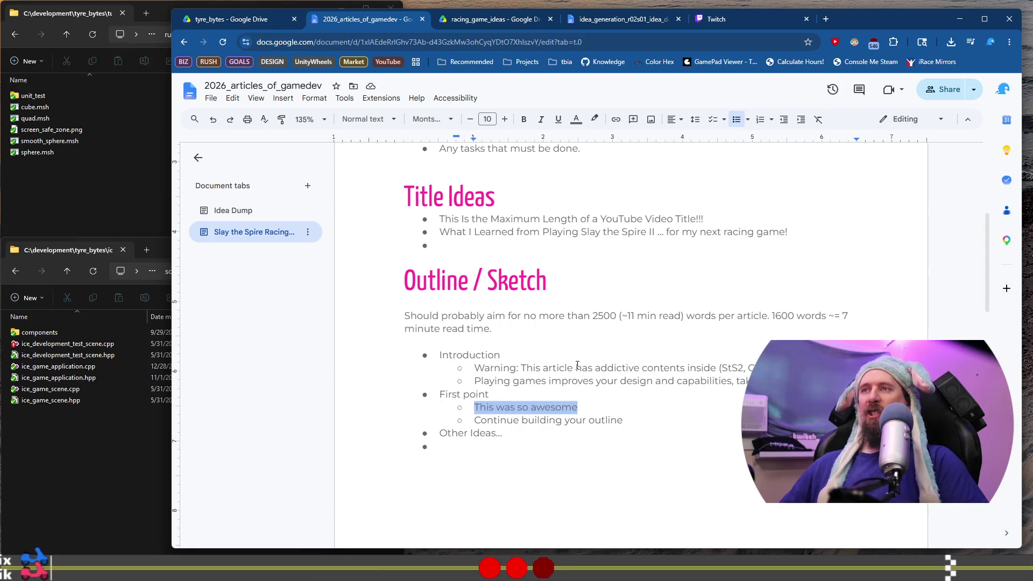
Copy the text clarity and manageable-scope bullets from Idea Dump and paste them under First point
key(Up)
key(shift+Home)
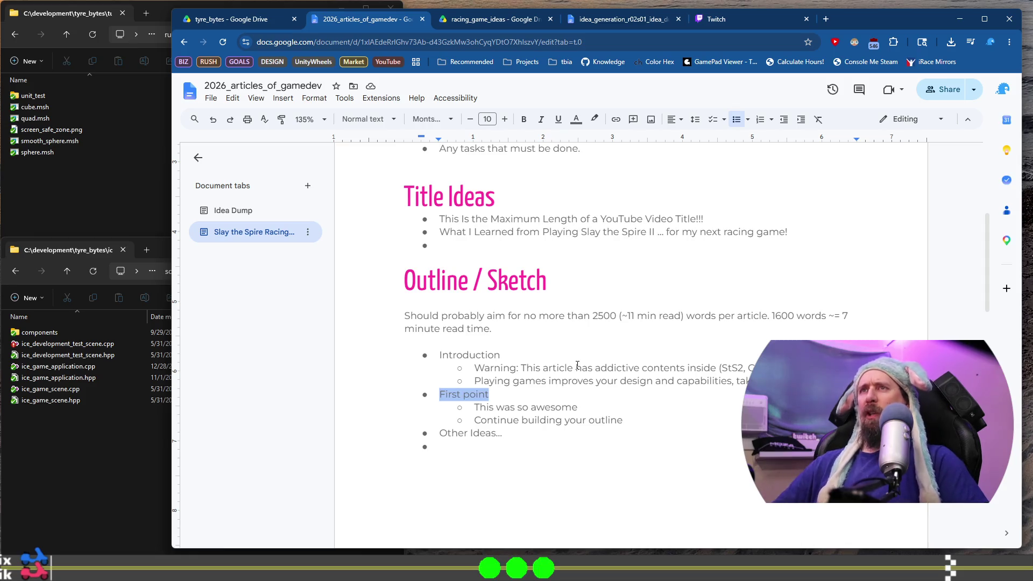
click(233, 211)
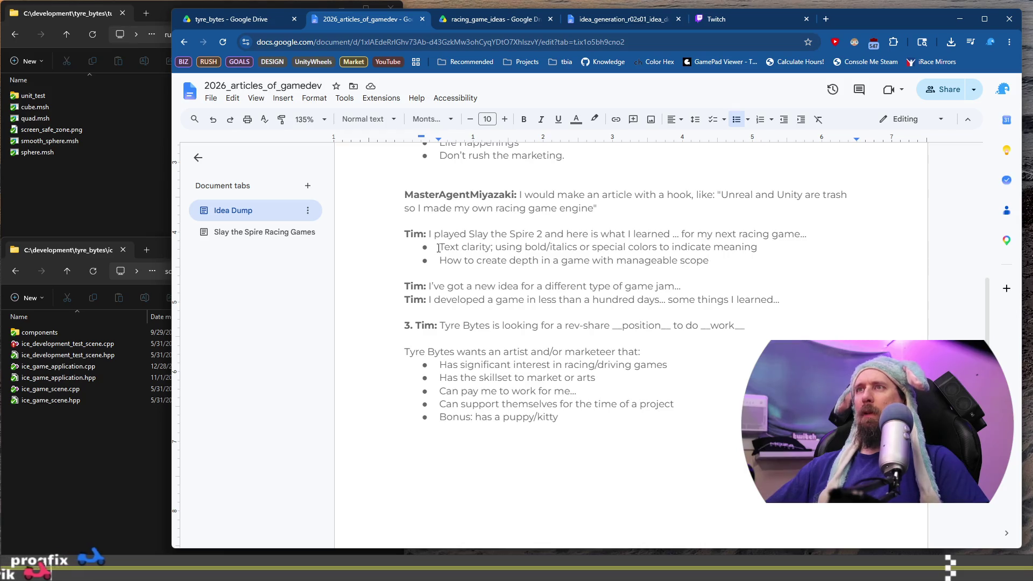
drag(724, 264, 288, 254)
click(258, 232)
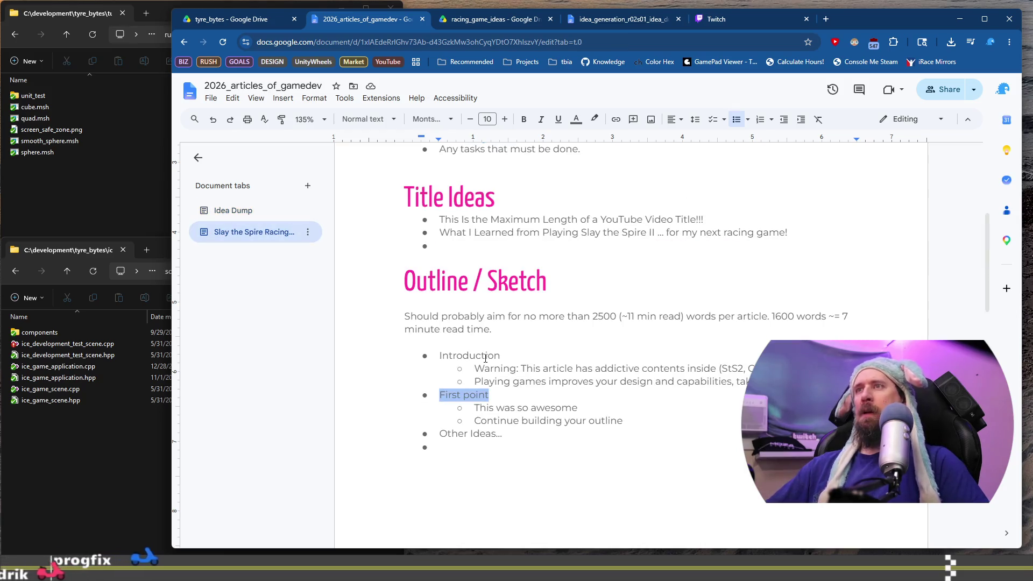
click(553, 394)
key(Return)
key(ctrl+v)
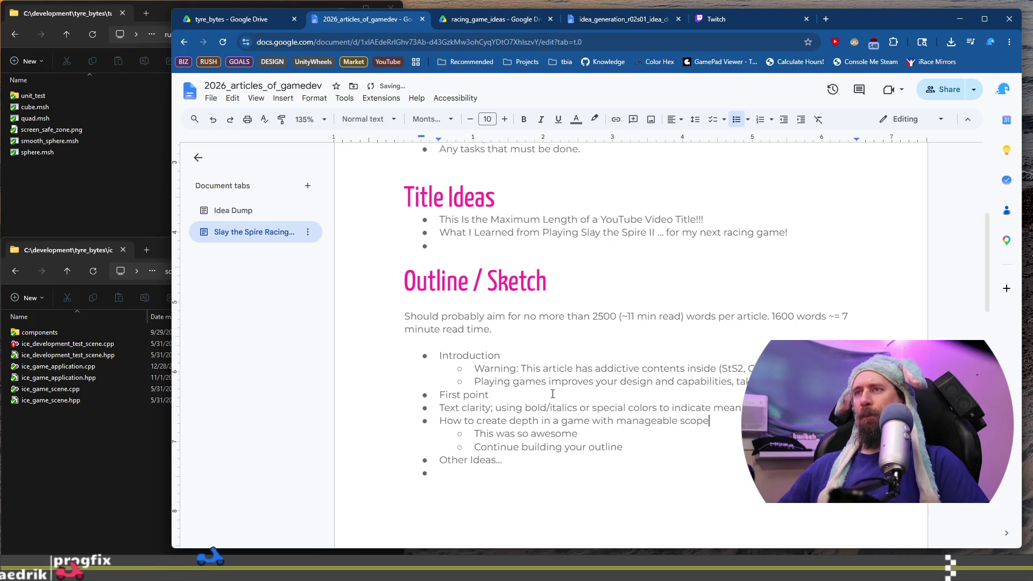
Delete the First point bullet and start an indented sub-bullet under Text clarity
triple_click(553, 394)
key(BackSpace)
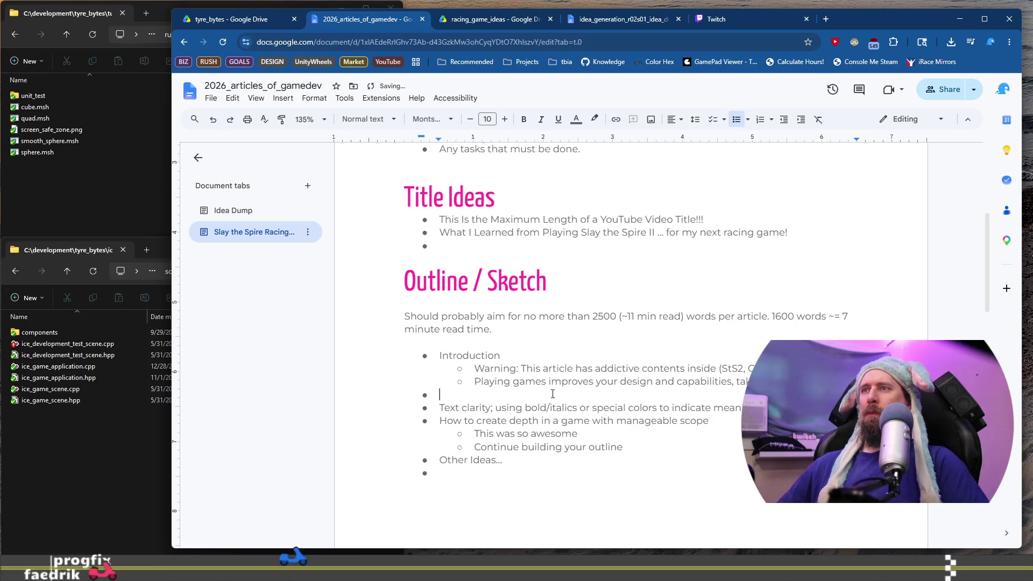
key(Delete)
key(Return)
key(Tab)
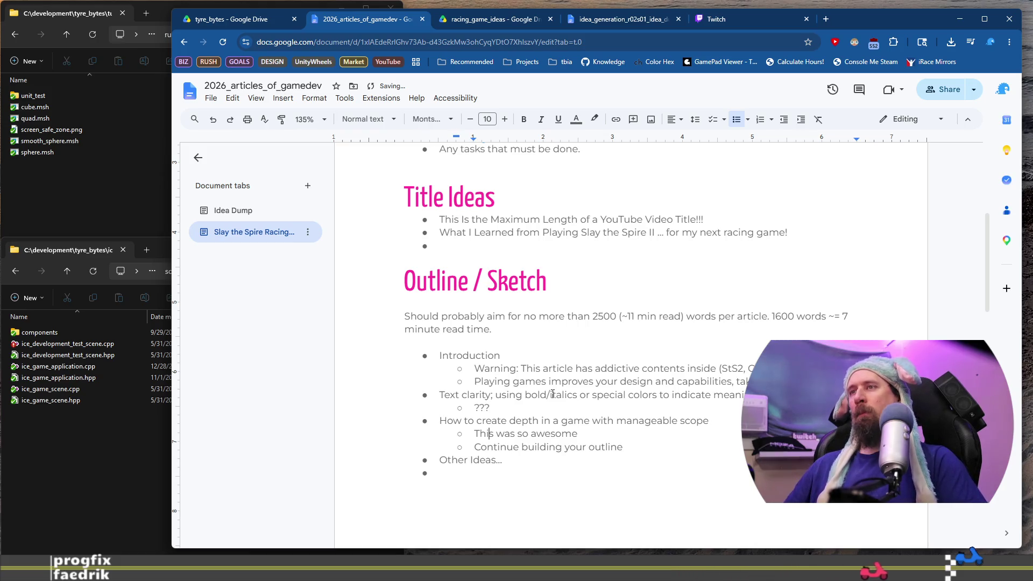
key(Up)
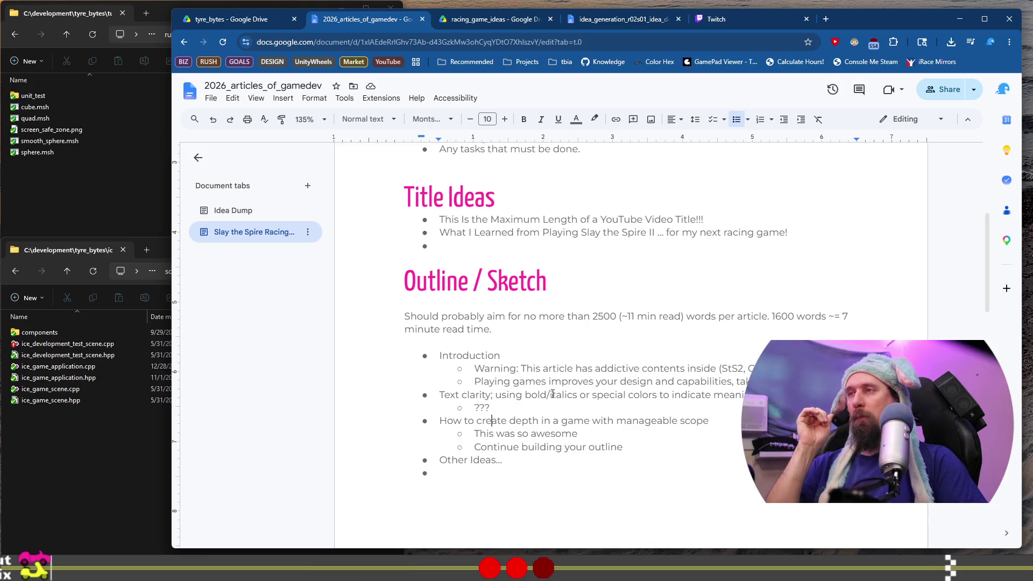
Insert a sub-bullet under the manageable-scope depth point reading 'Relics offer a'
key(Down)
key(Home)
key(Return)
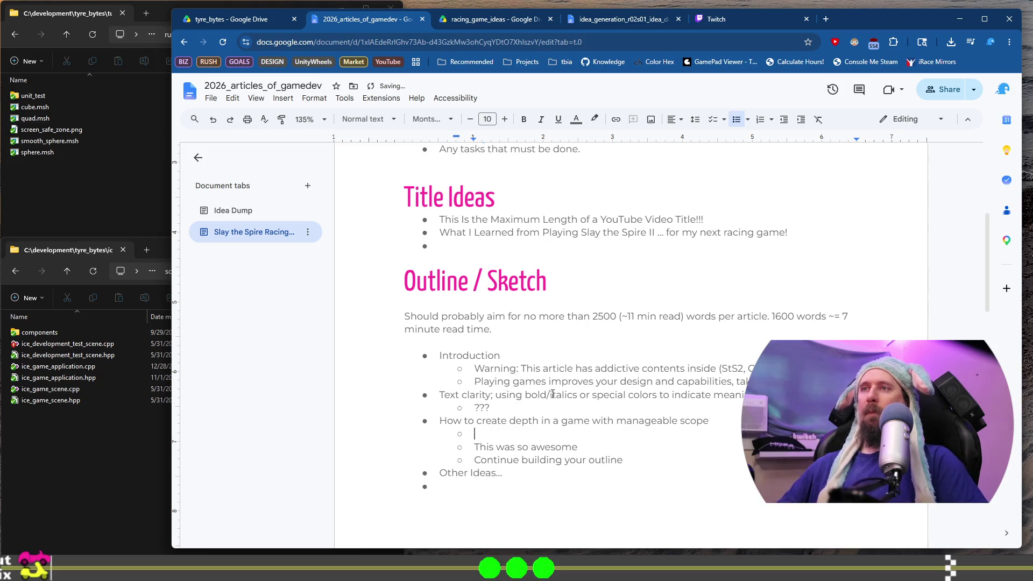
key(Up)
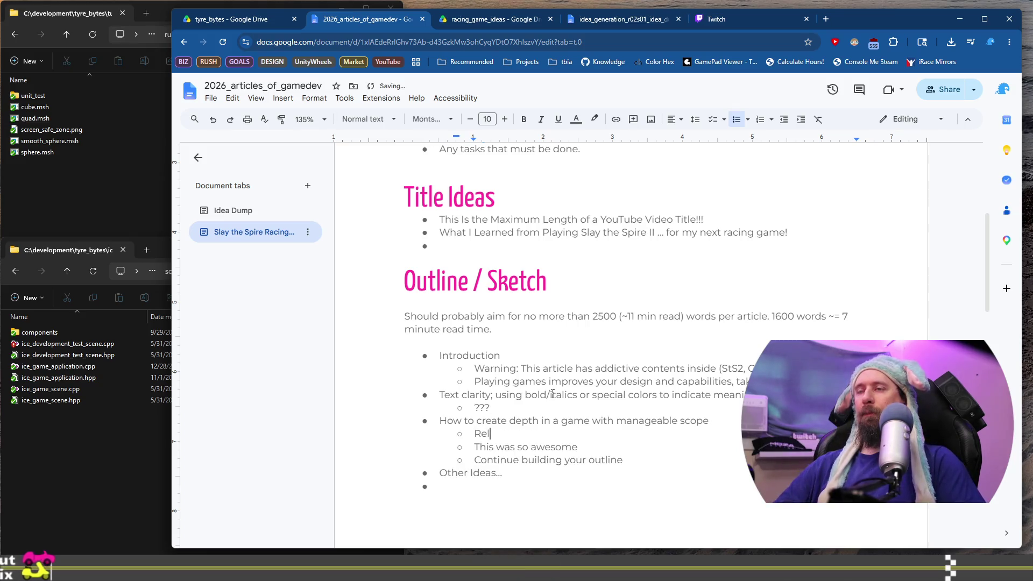
text(tool)
key(BackSpace)
key(BackSpace)
key(BackSpace)
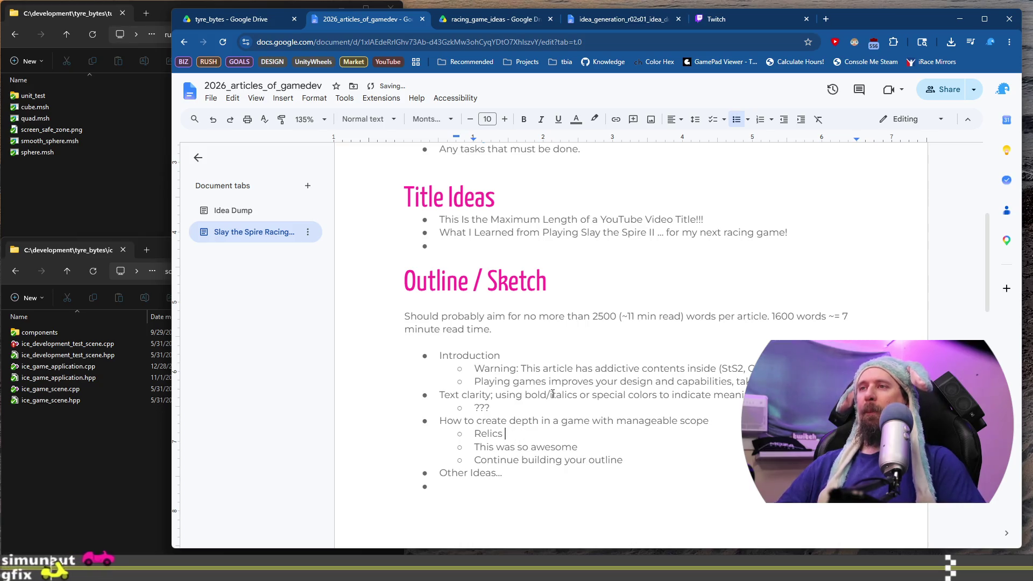
text(offer )
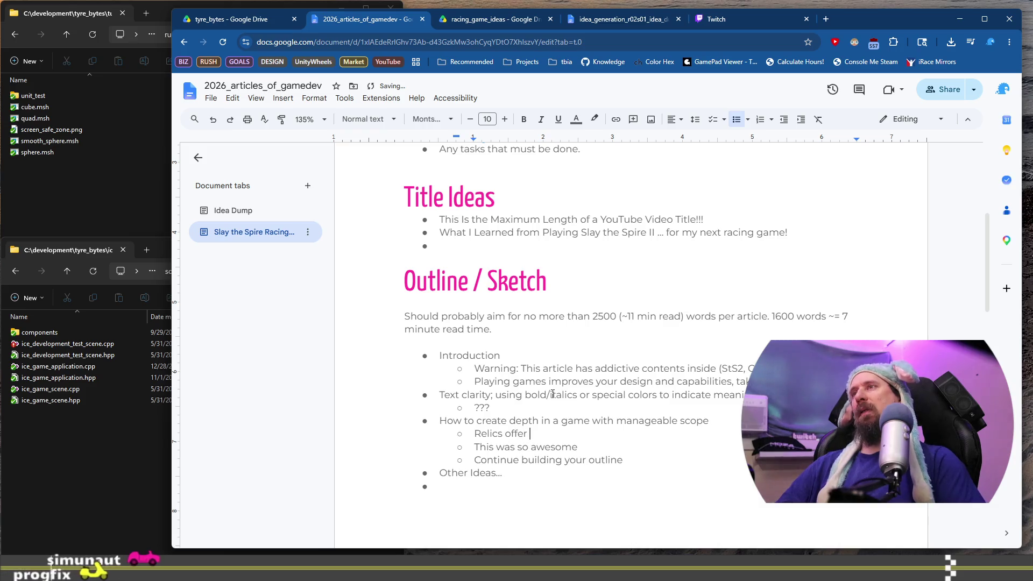
text(a)
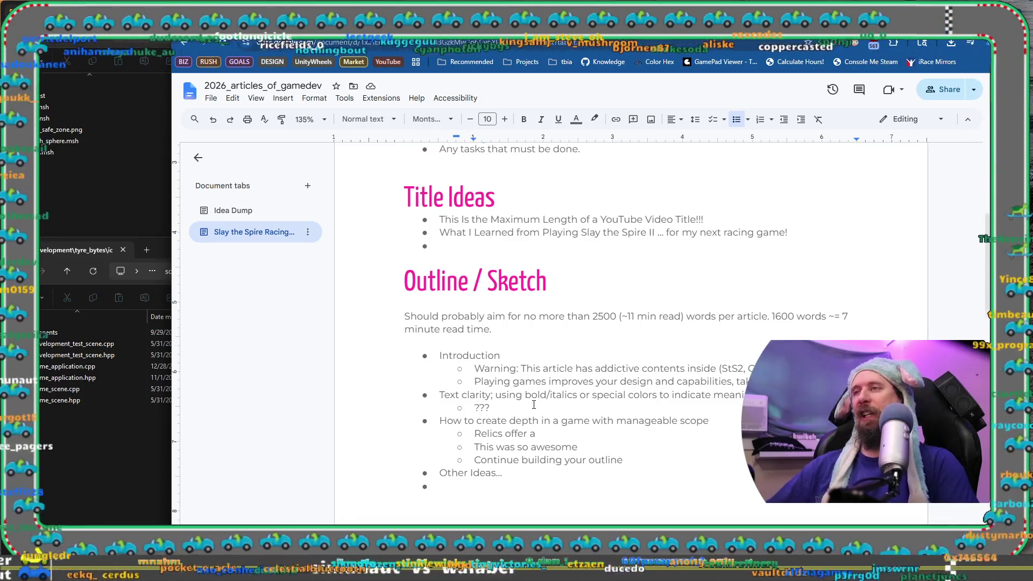
double_click(492, 408)
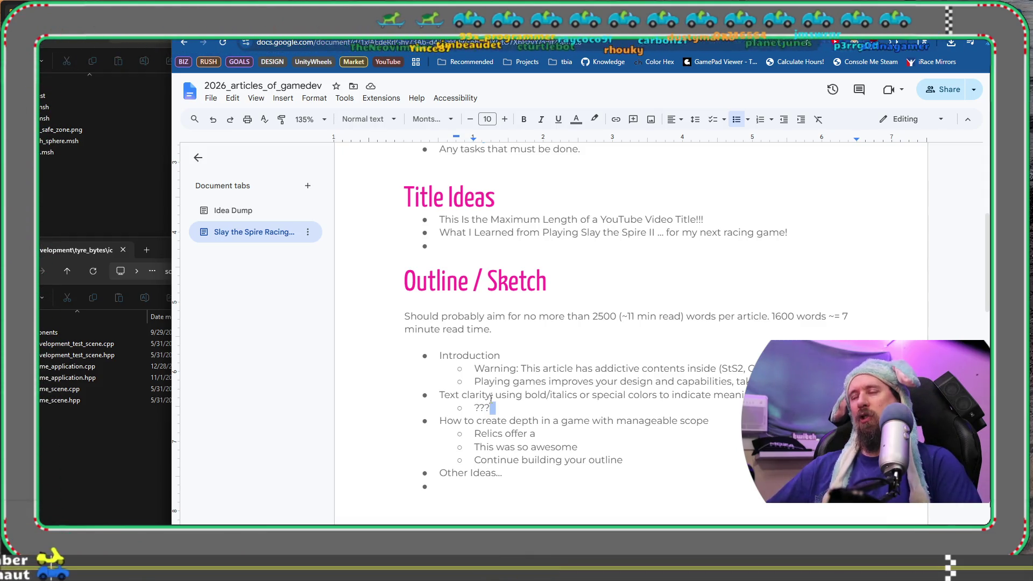
drag(442, 397, 580, 403)
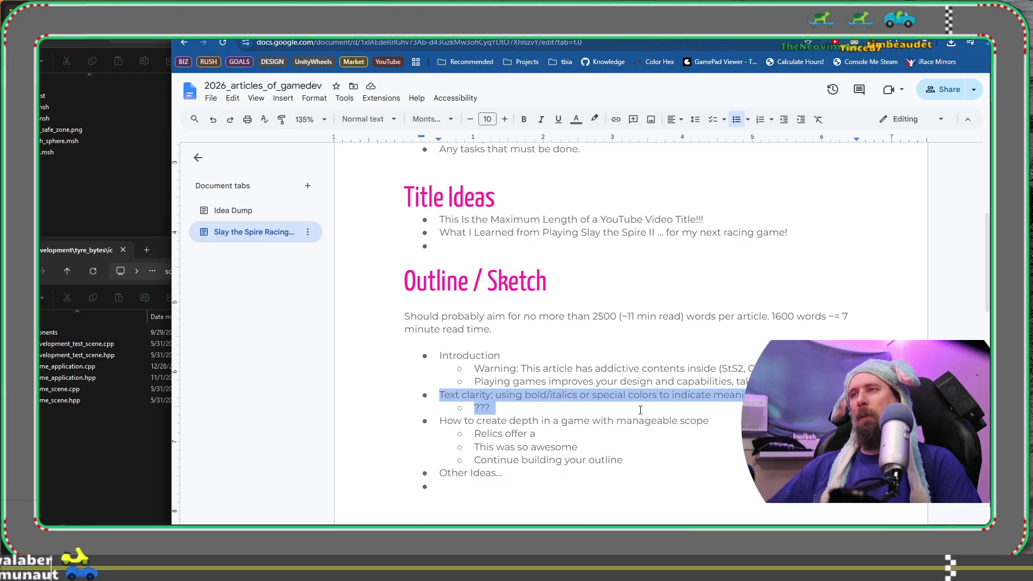
click(640, 408)
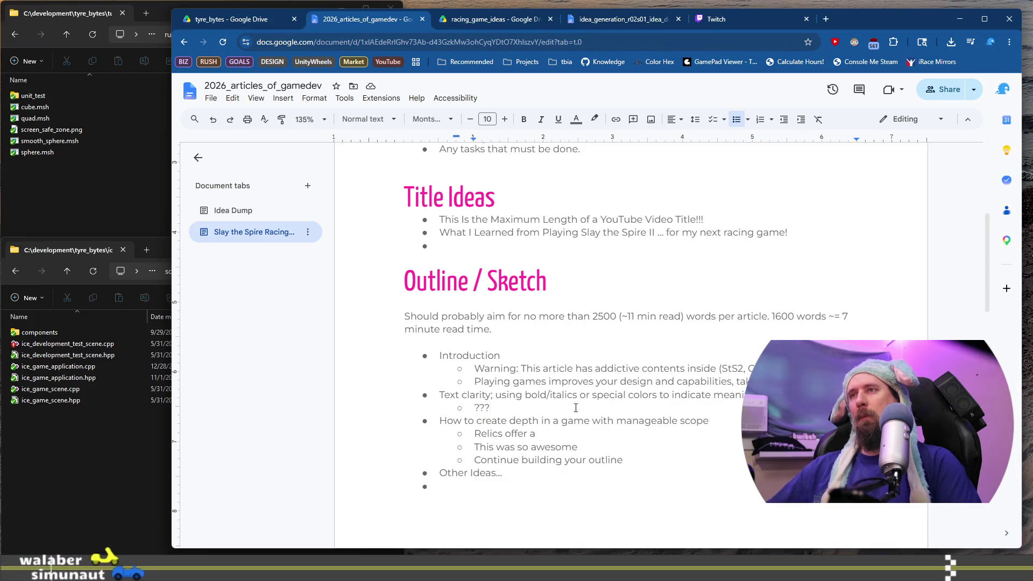
Replace the ??? placeholder with 'Colors make the numbers stand out instantly, and help…'
double_click(486, 405)
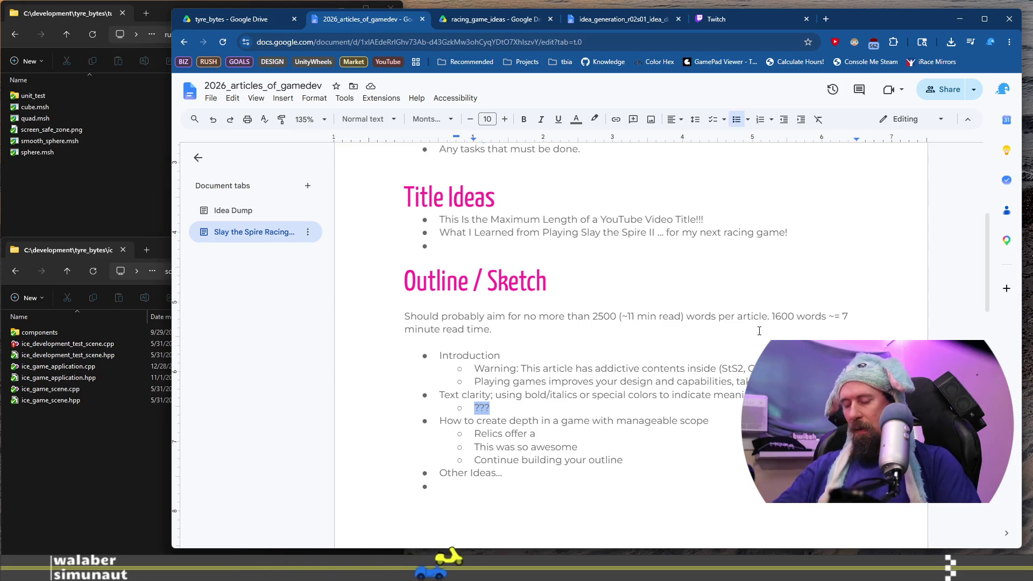
text(Colors make the th)
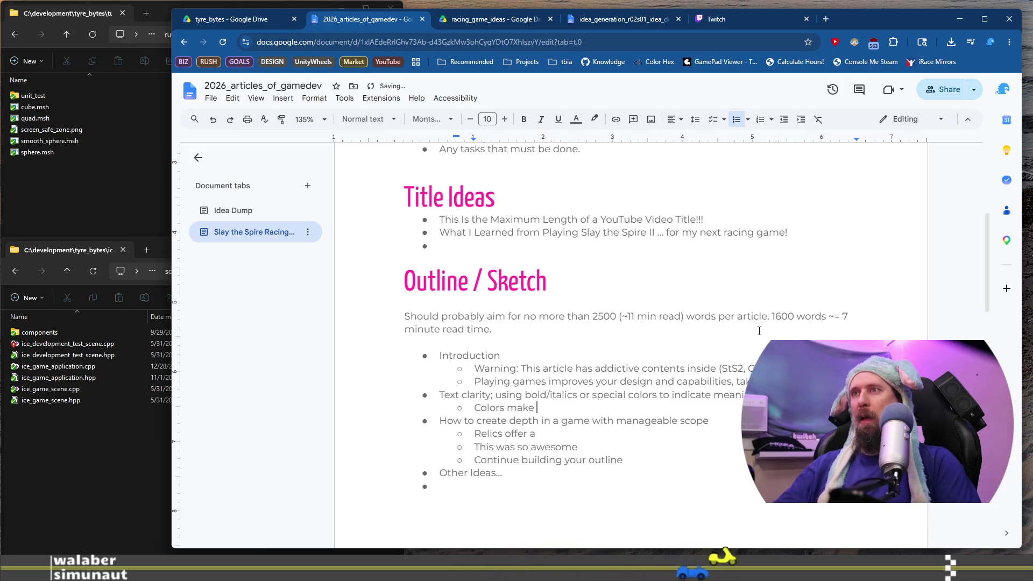
key(BackSpace)
key(BackSpace)
text(numbers ts)
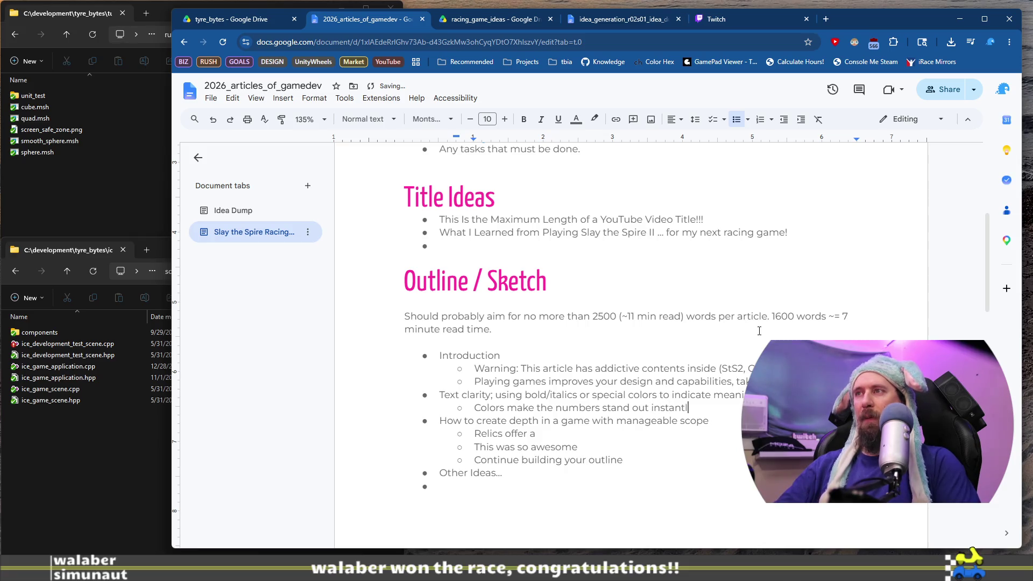
text(y, and help)
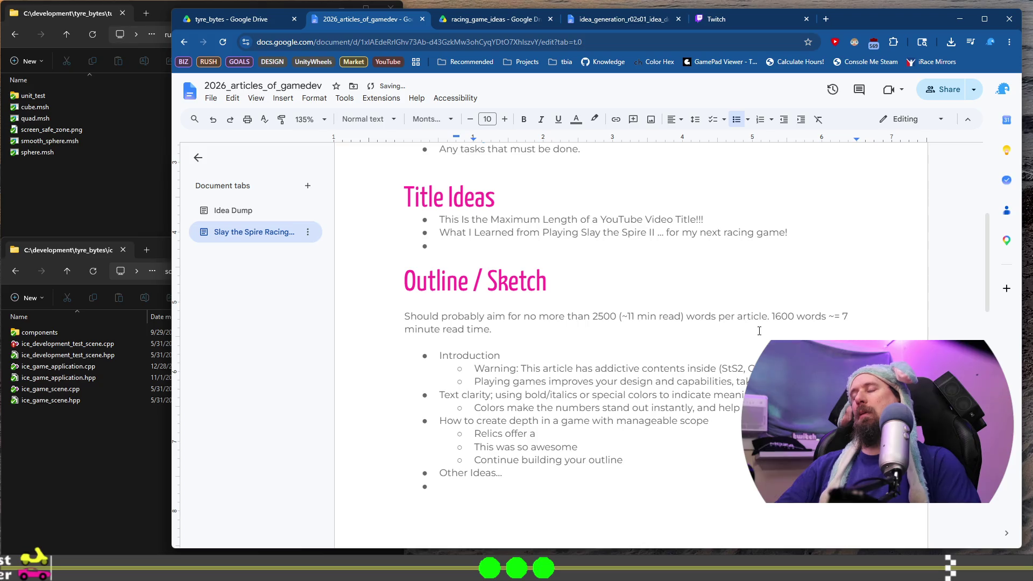
text(some)
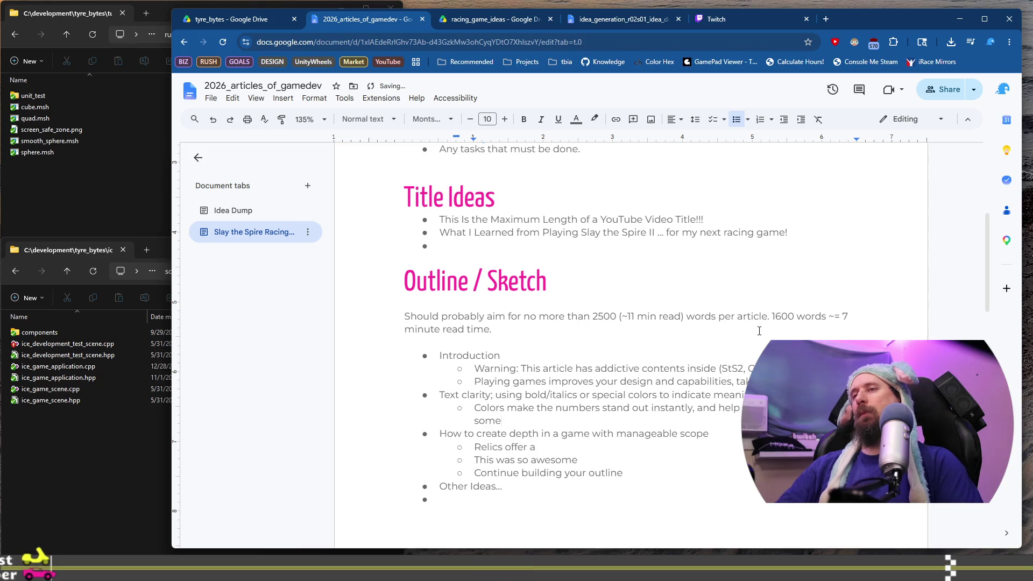
key(ctrl+BackSpace)
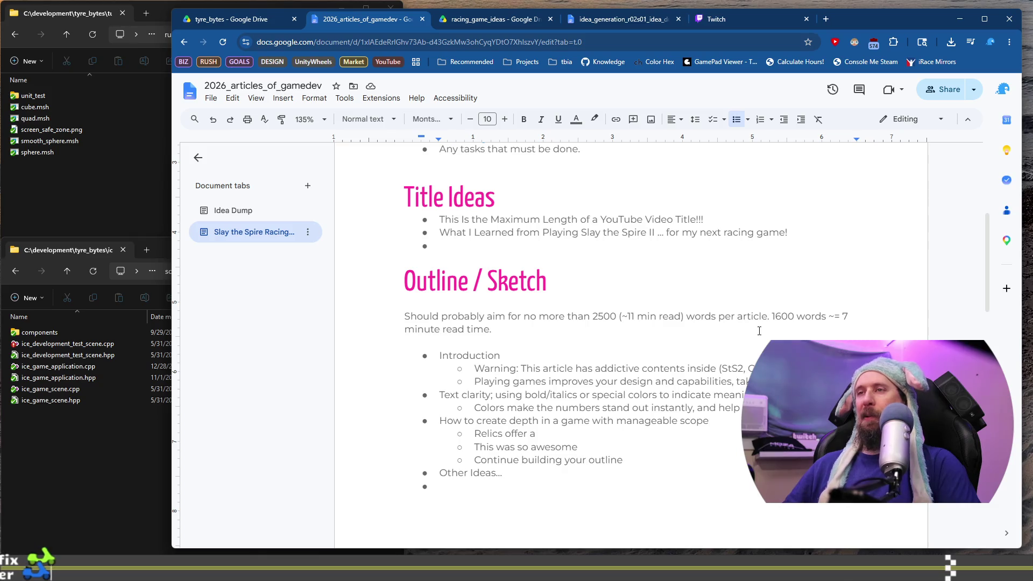
Add a sub-bullet below the colors note reading 'Colored keywords and providing tool-tips immediately…'
key(Down)
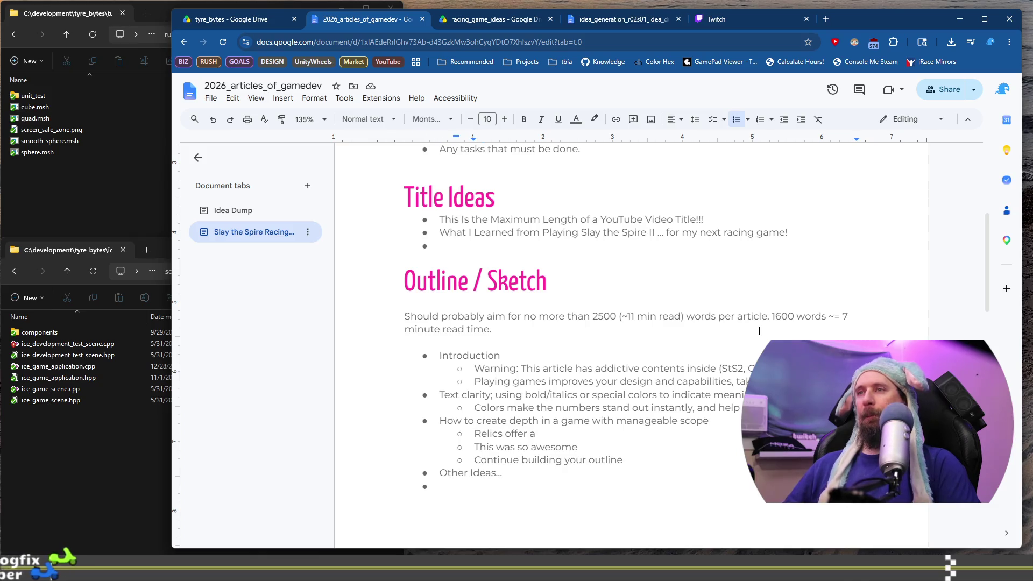
key(Return)
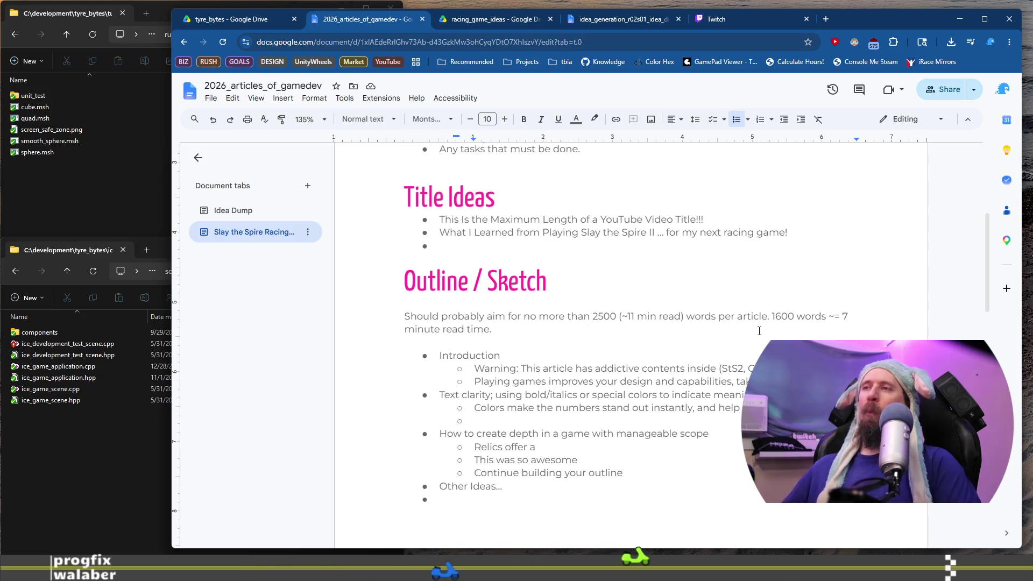
text(K)
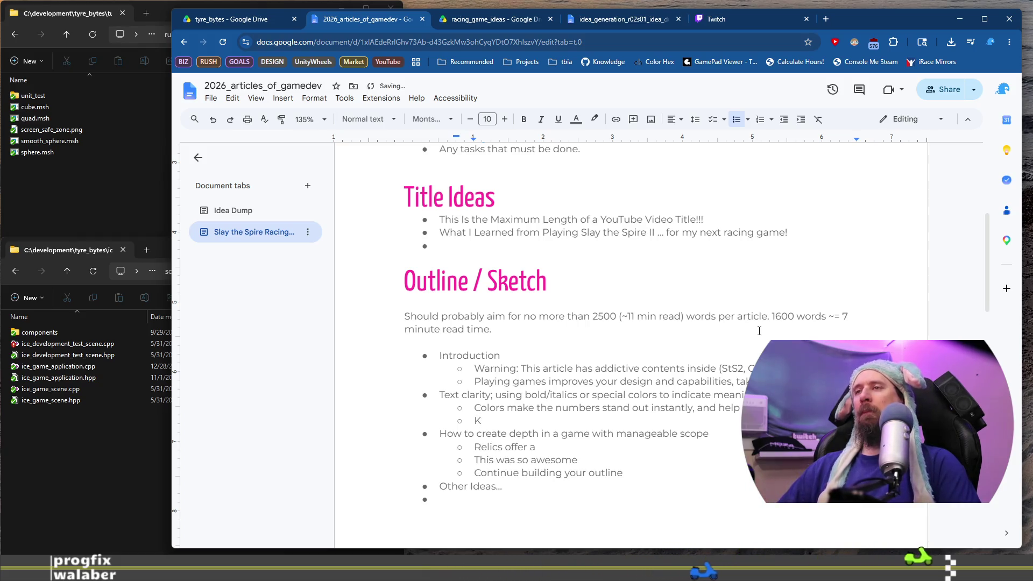
key(BackSpace)
key(BackSpace)
key(BackSpace)
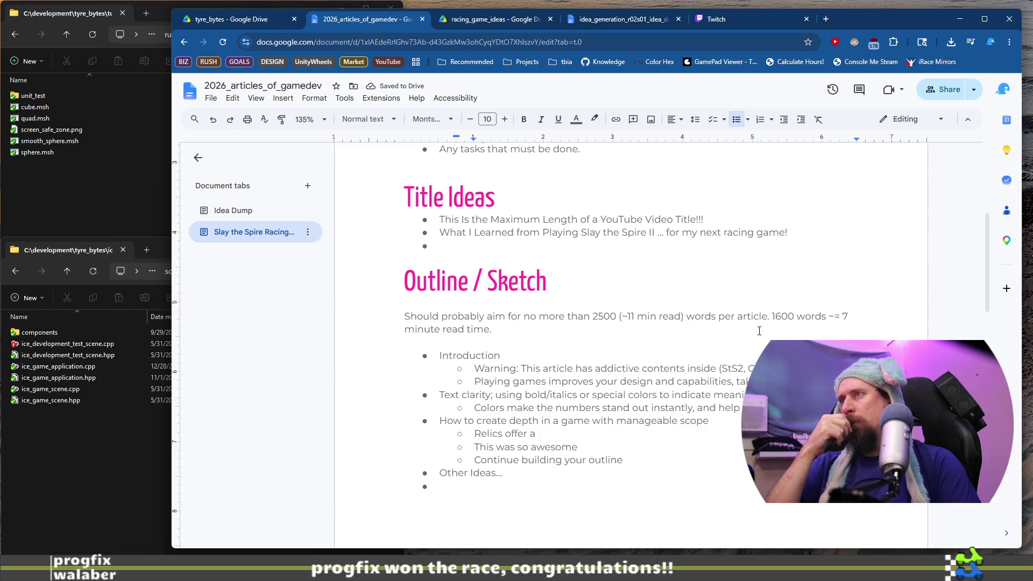
key(Return)
text(T)
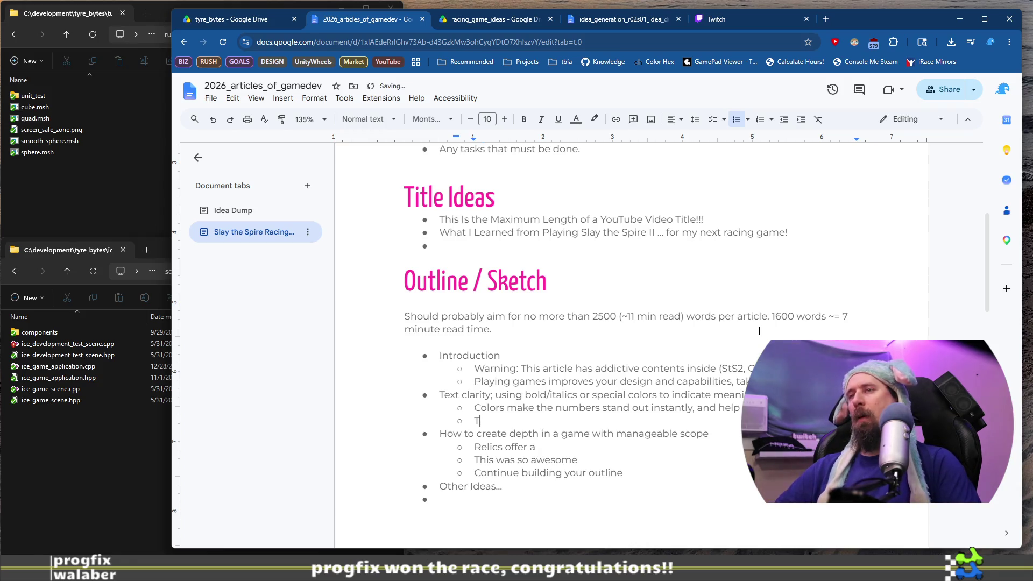
key(BackSpace)
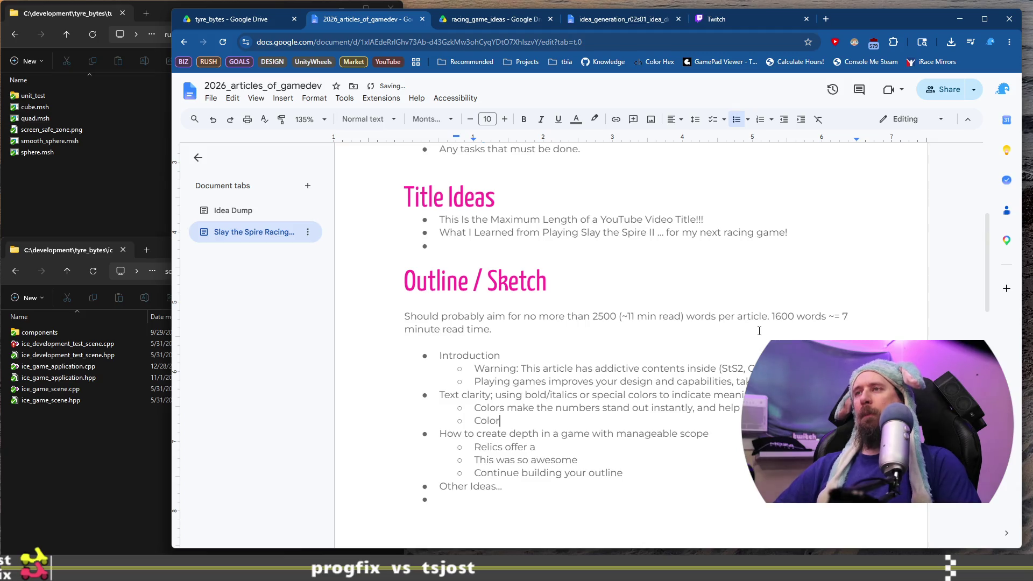
text(Colored keywords)
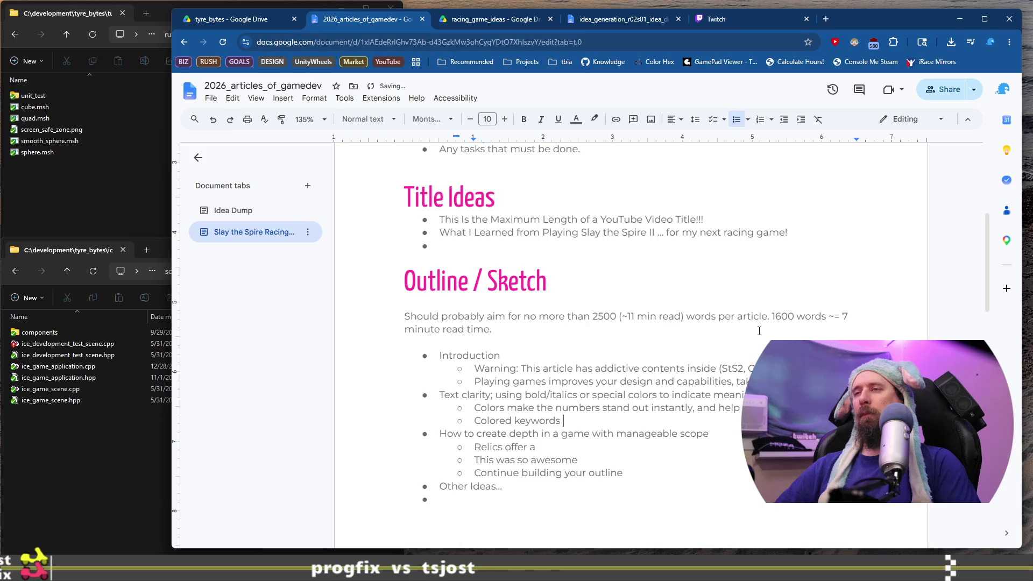
text(and providing )
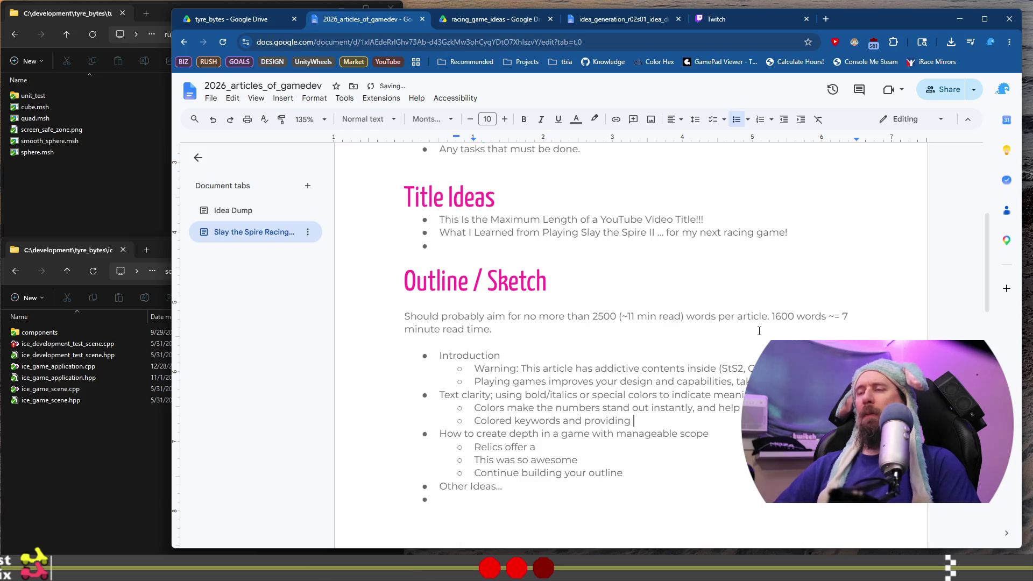
text(tool-t)
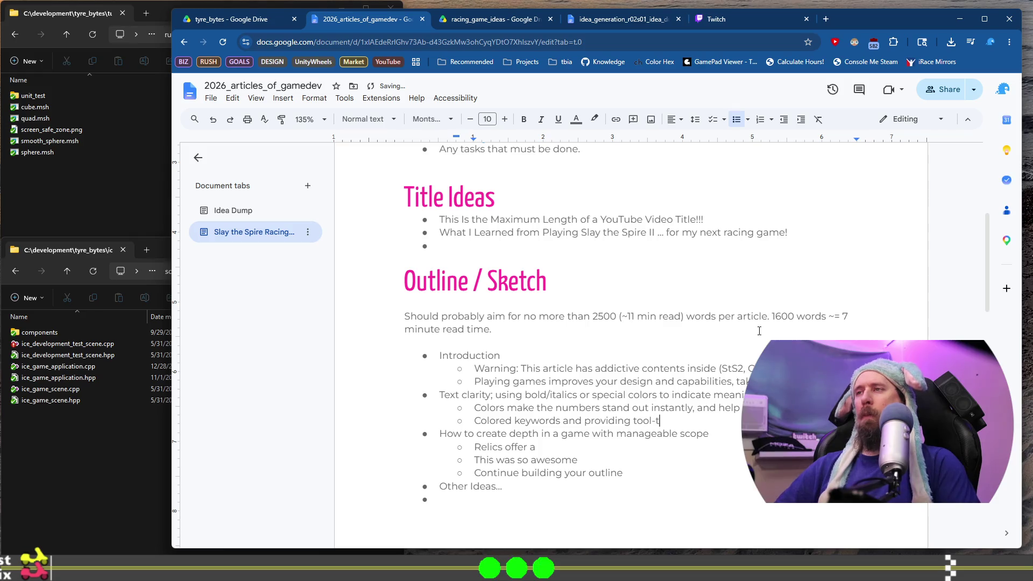
text(ips immed)
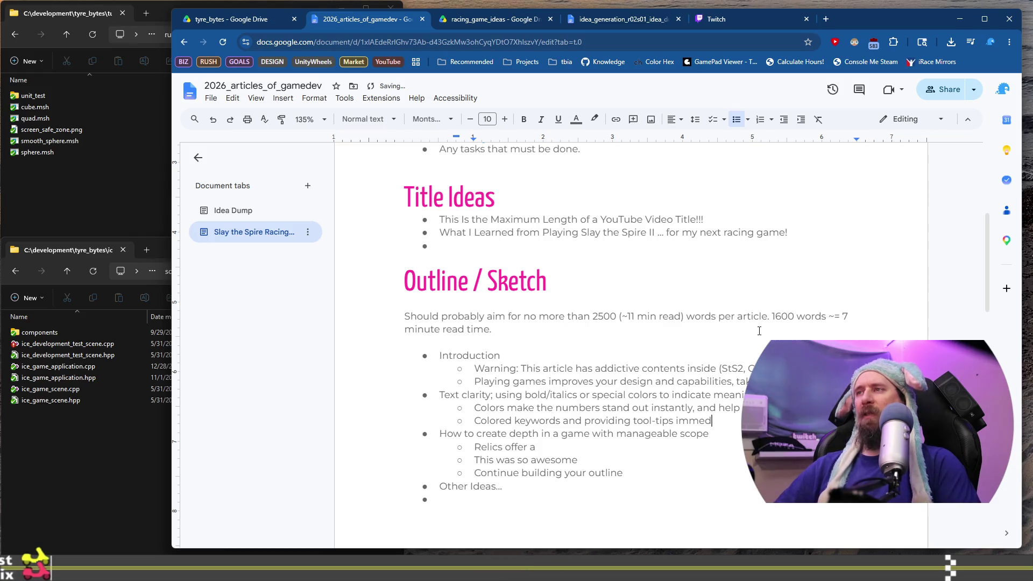
text(iately t)
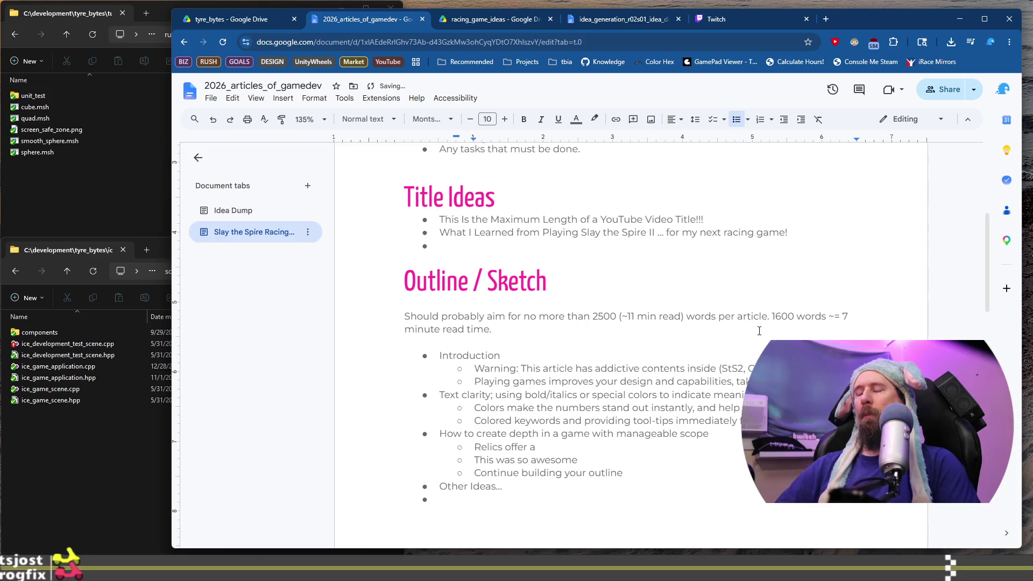
Start an empty sub-bullet below the Colored keywords line, keeping its bullet
key(Return)
key(BackSpace)
key(ctrl+z)
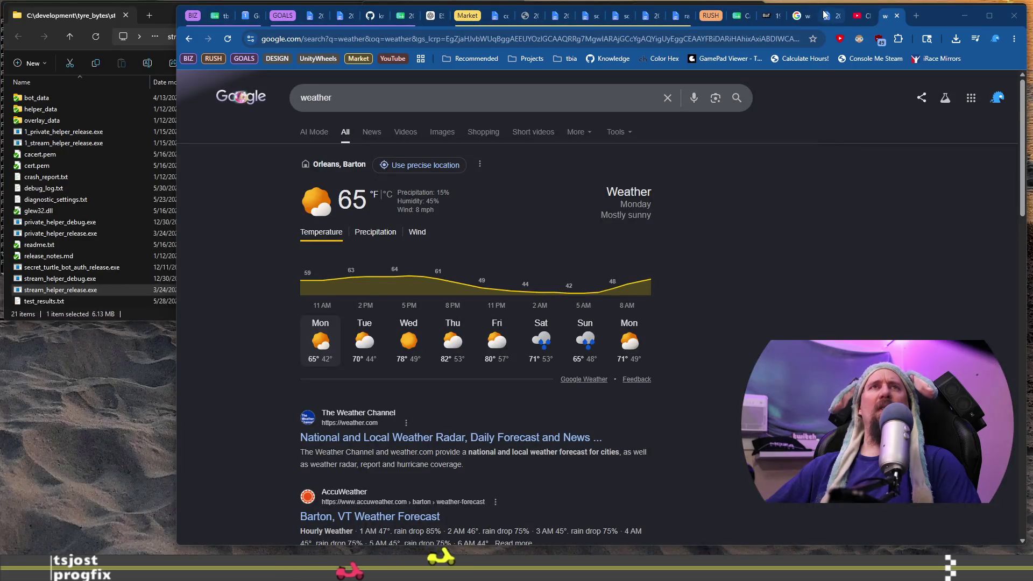
click(828, 16)
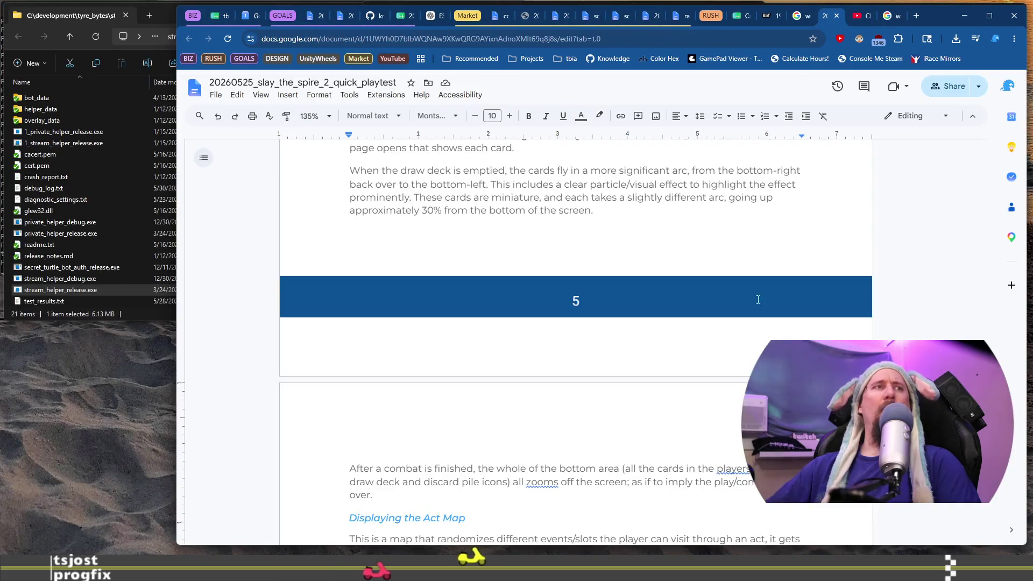
scroll(519, 364, up, 2)
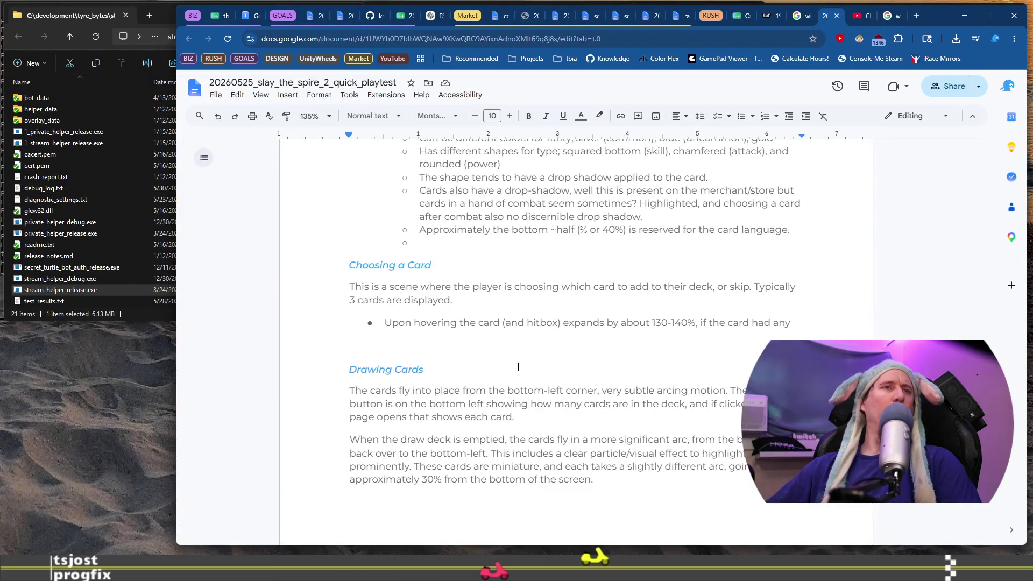
scroll(518, 367, up, 3)
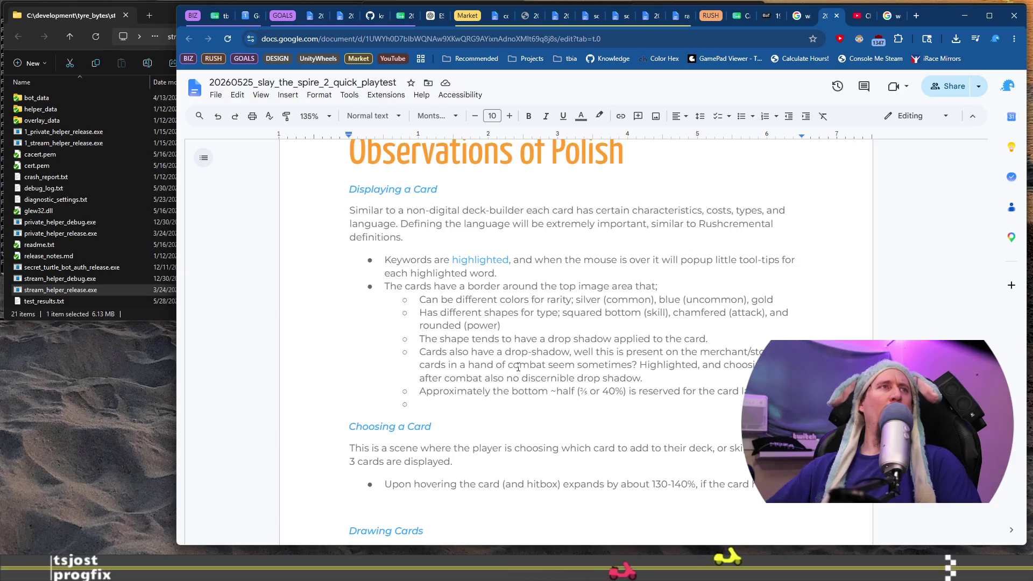
scroll(518, 367, down, 1)
scroll(518, 367, down, 10)
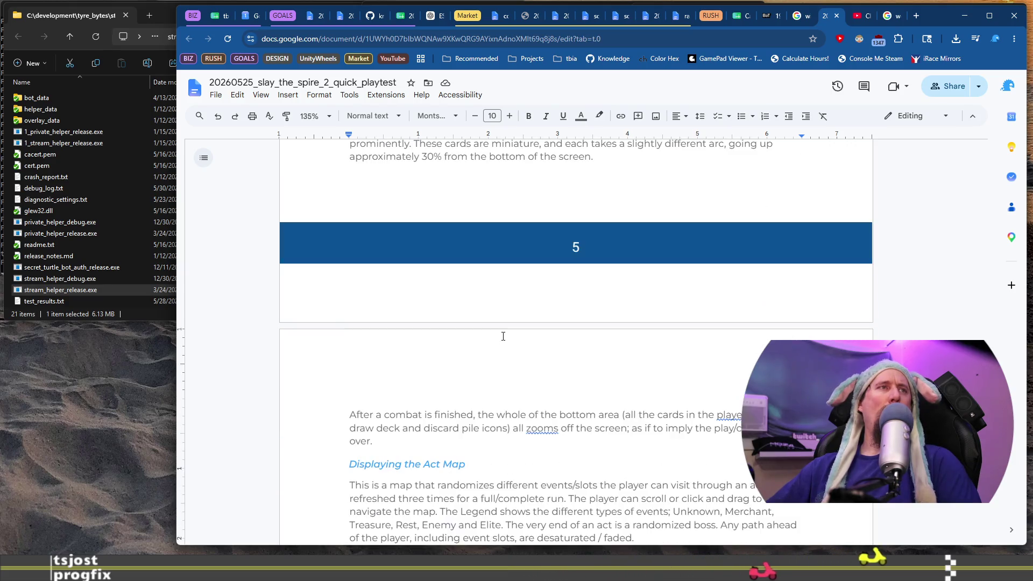
scroll(503, 336, down, 2)
scroll(503, 336, down, 2)
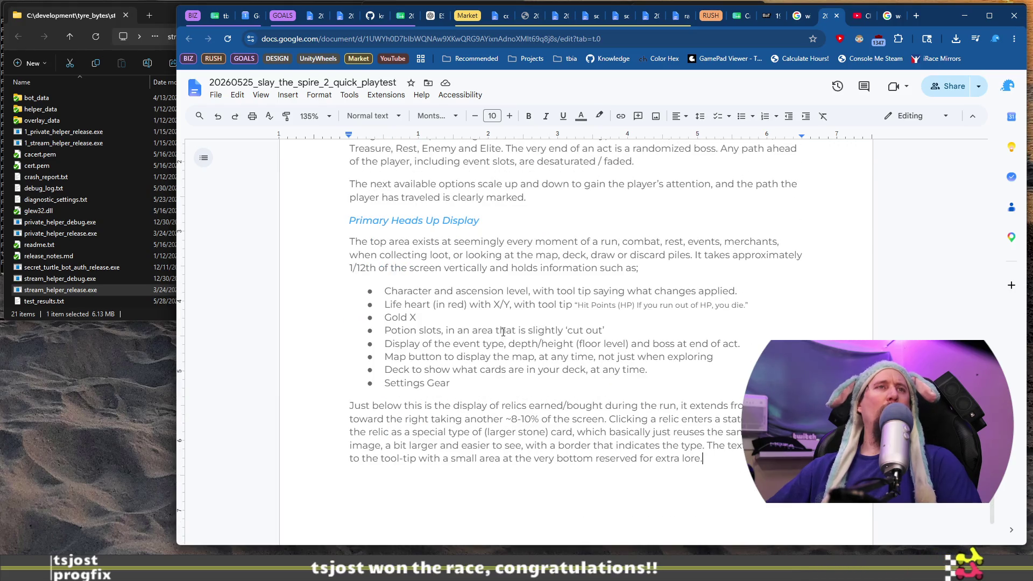
mouse_move(385, 290)
mouse_down()
mouse_move(458, 331)
mouse_move(493, 383)
mouse_up()
scroll(494, 383, down, 4)
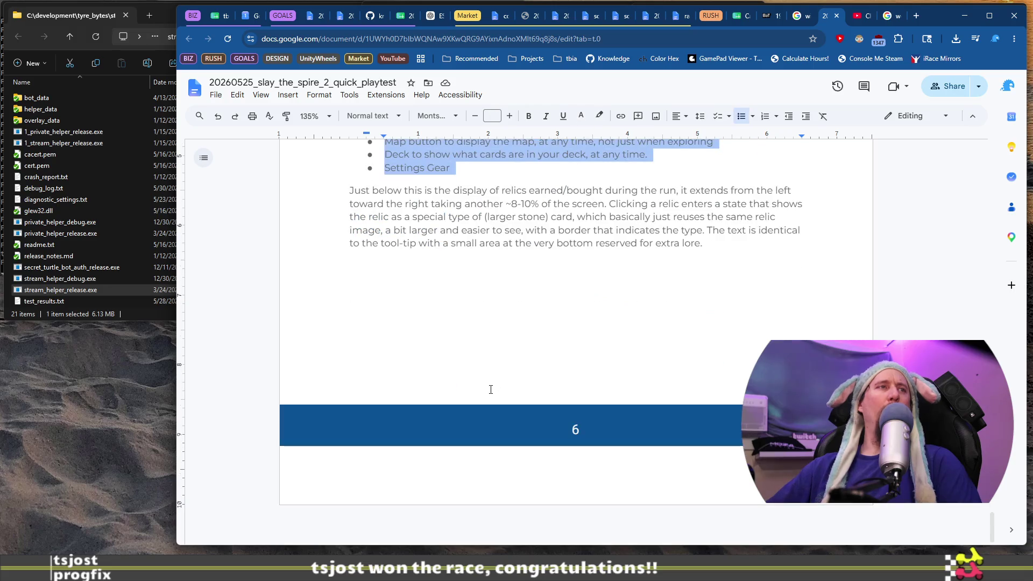
scroll(491, 390, up, 20)
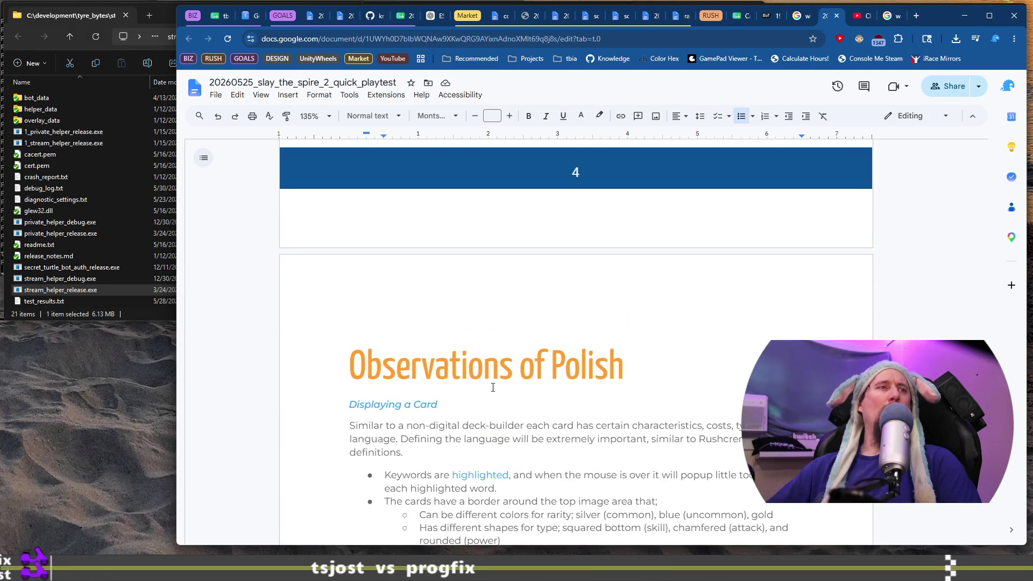
scroll(492, 387, down, 2)
drag(397, 371, 514, 364)
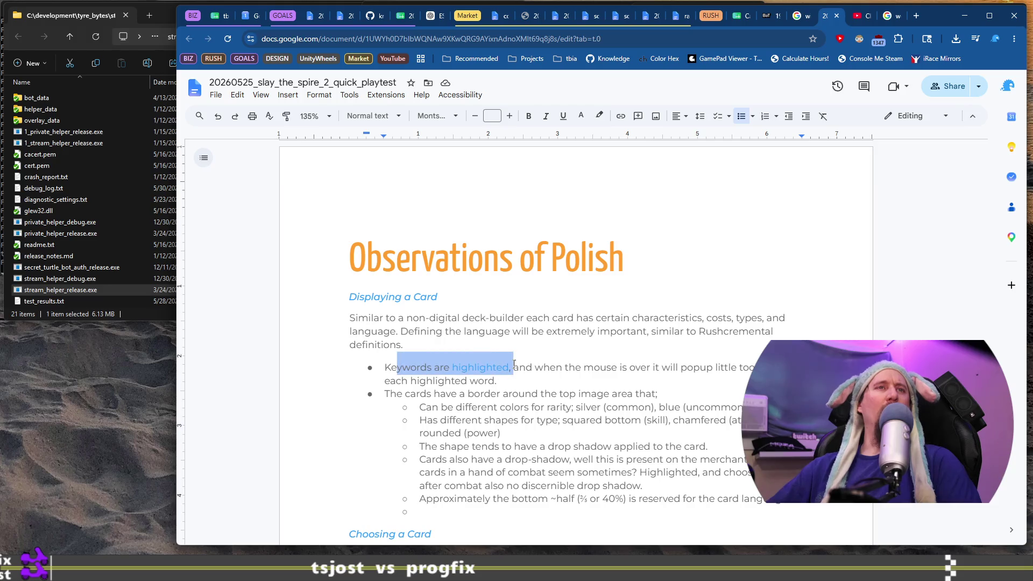
drag(433, 394, 742, 425)
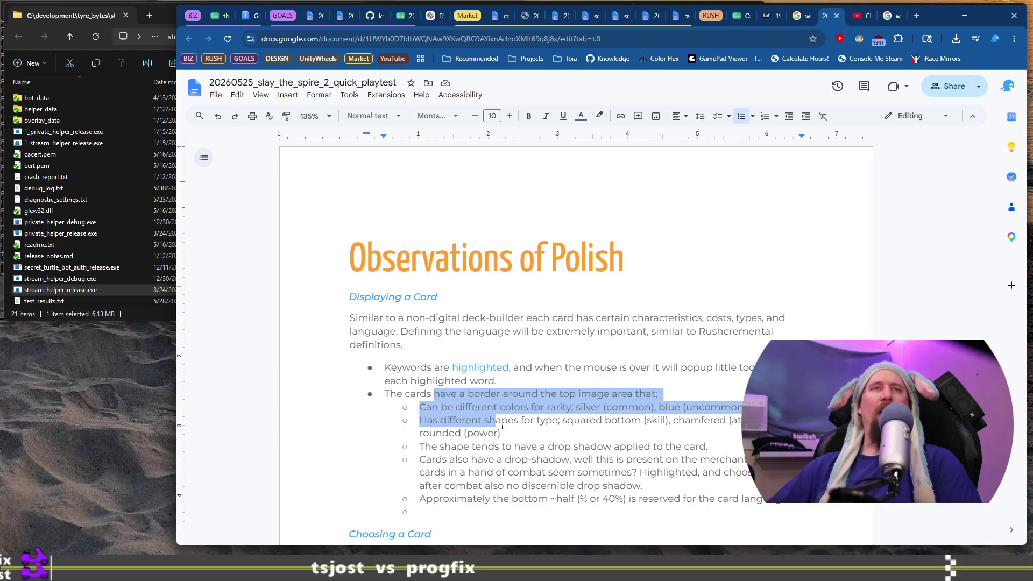
key(ctrl+super+Right)
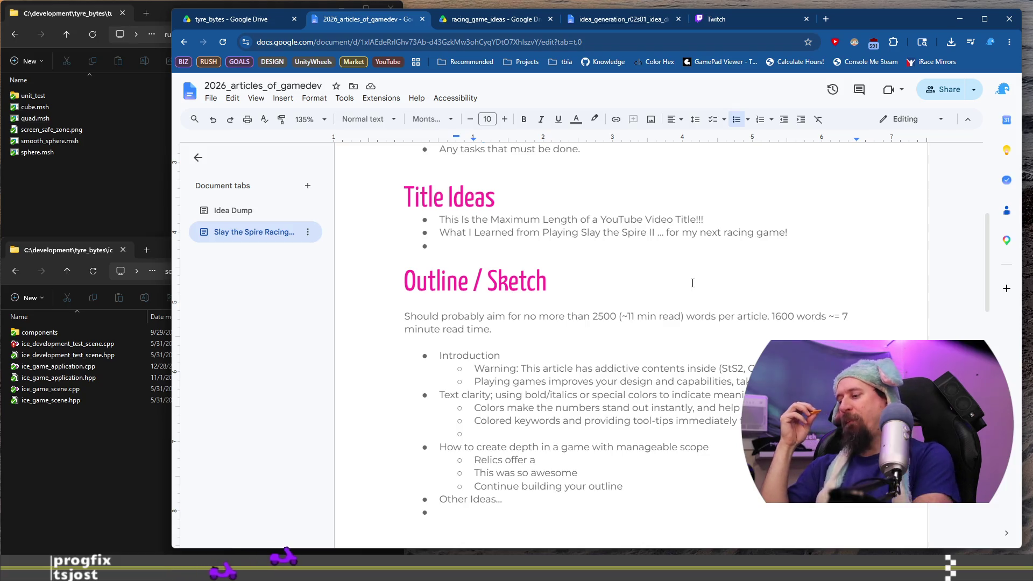
Drop the empty sub-bullet, turn 'Other Ideas...' into 'Design of Interface' with sub-bullet 'I'm still pulling this one apart'
key(BackSpace)
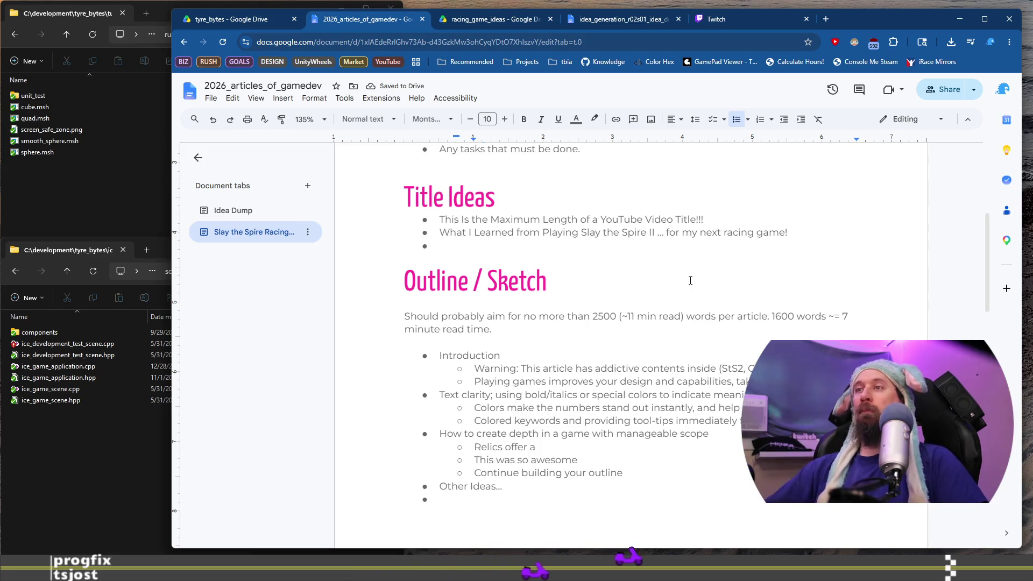
double_click(573, 484)
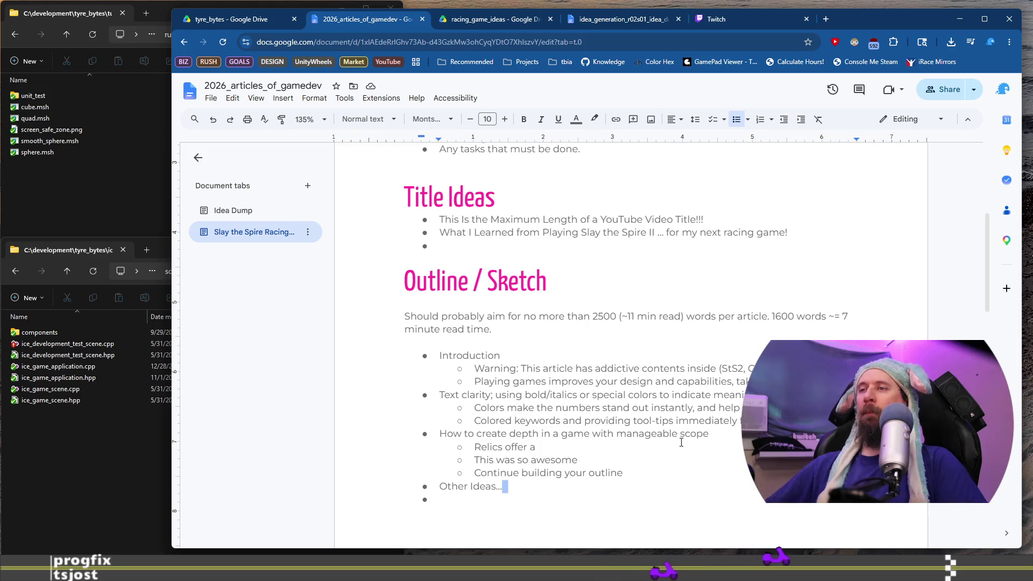
key(shift+Home)
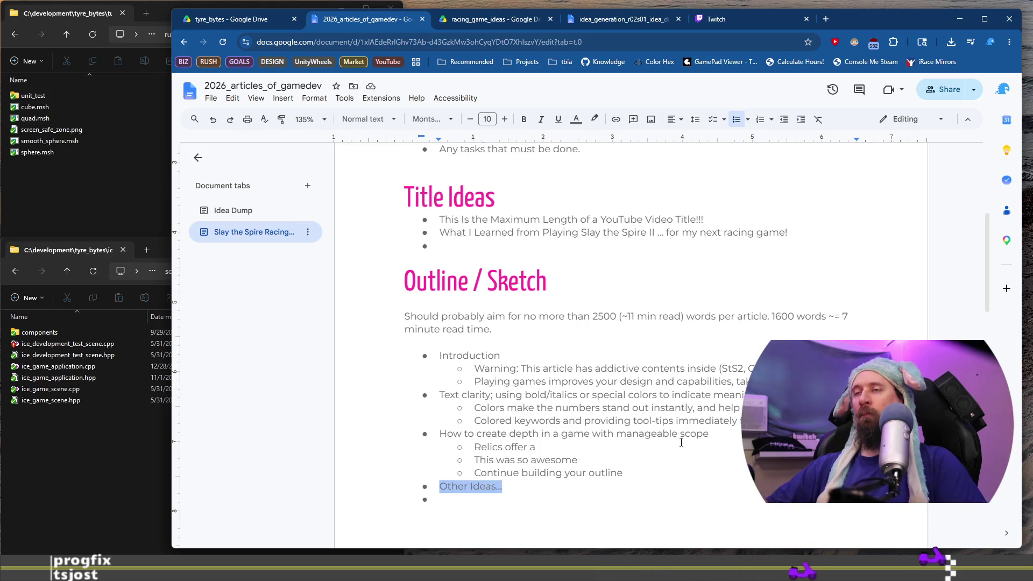
text(Design)
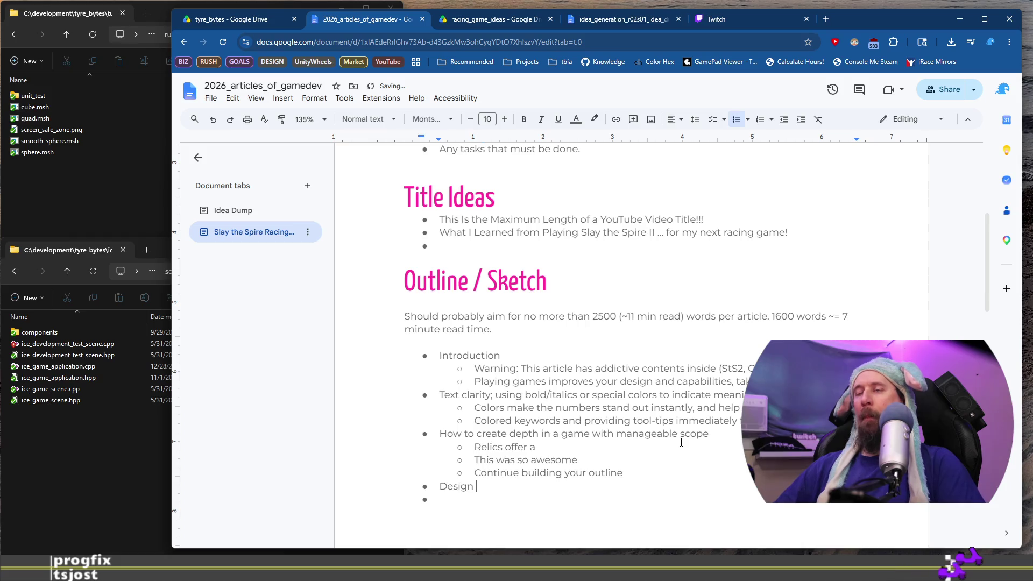
text( of Interface)
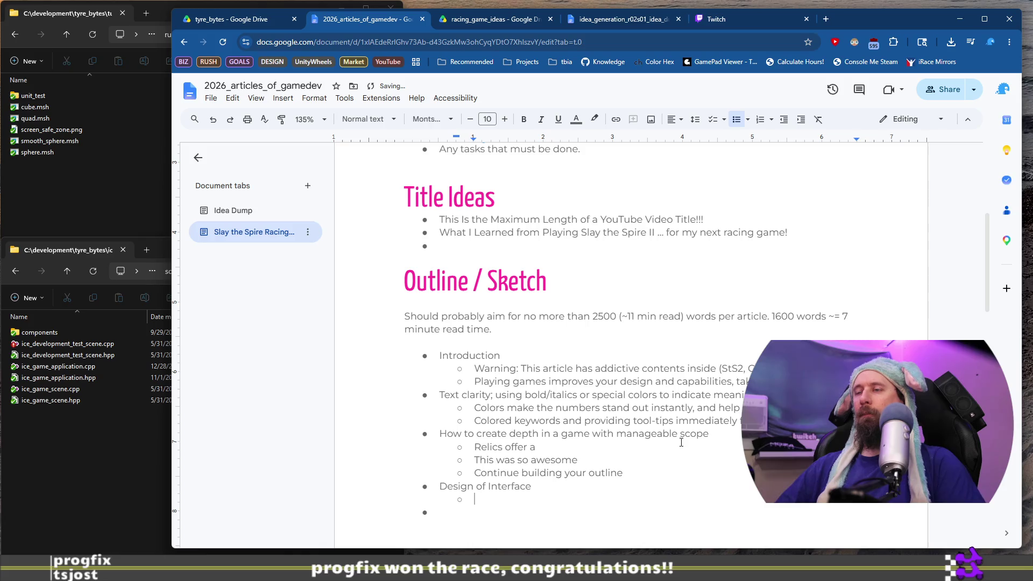
text(I')
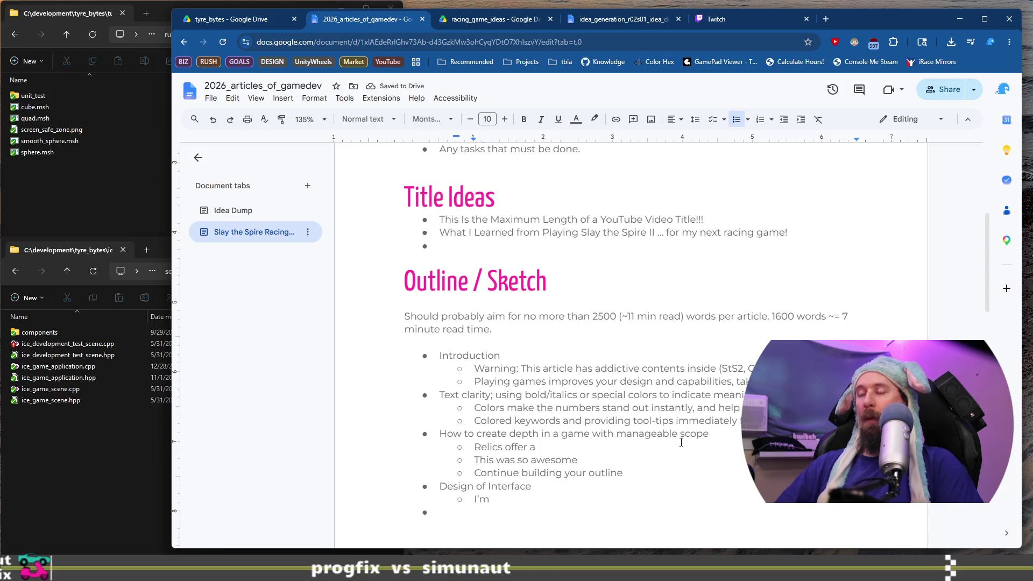
text(still pulling th)
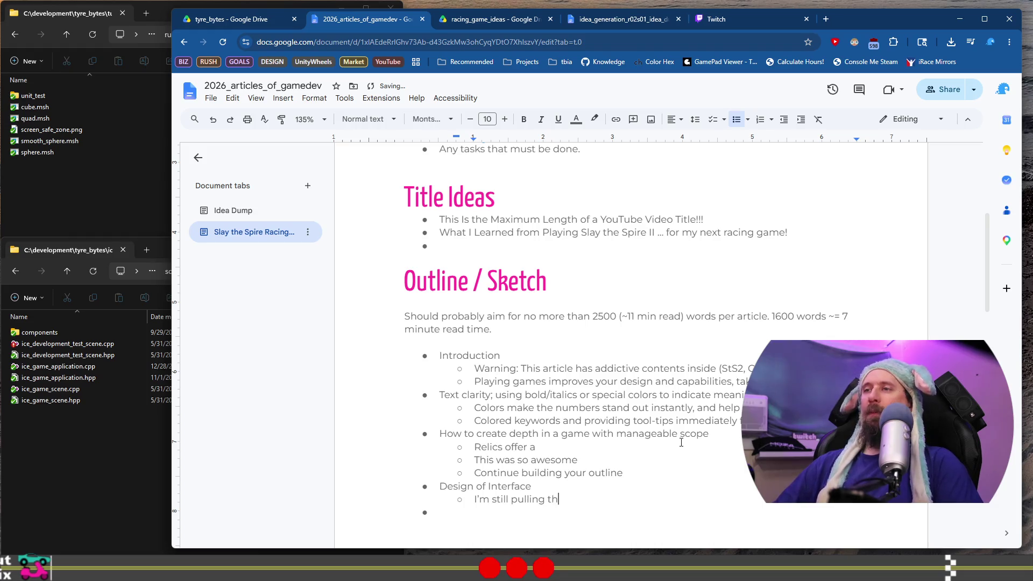
text(is one apart,)
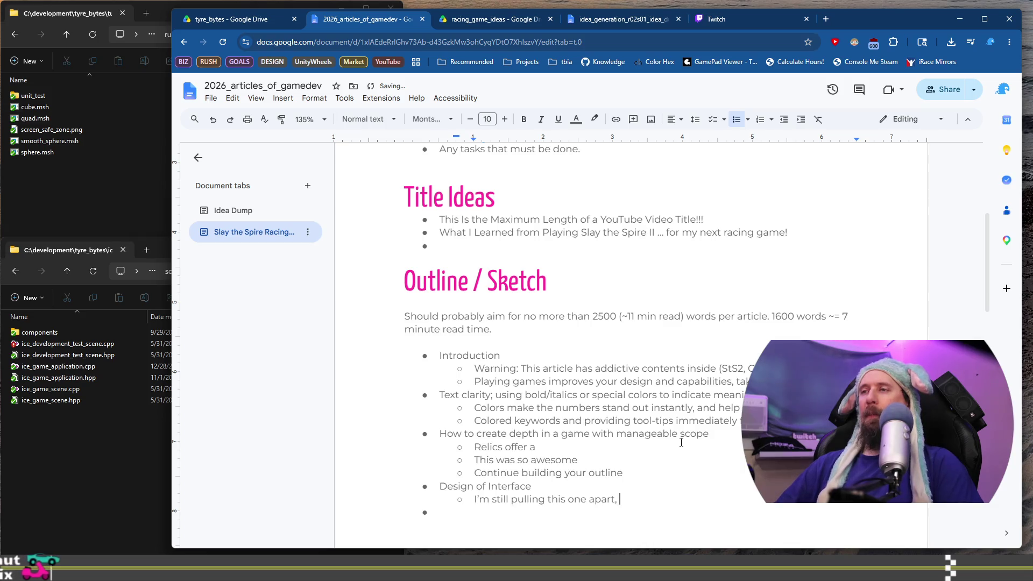
key(BackSpace)
key(BackSpace)
key(Return)
Write the second Design of Interface sub-bullet as 'Beyond the first run or two, anytime I had a question…'
scroll(681, 442, down, 2)
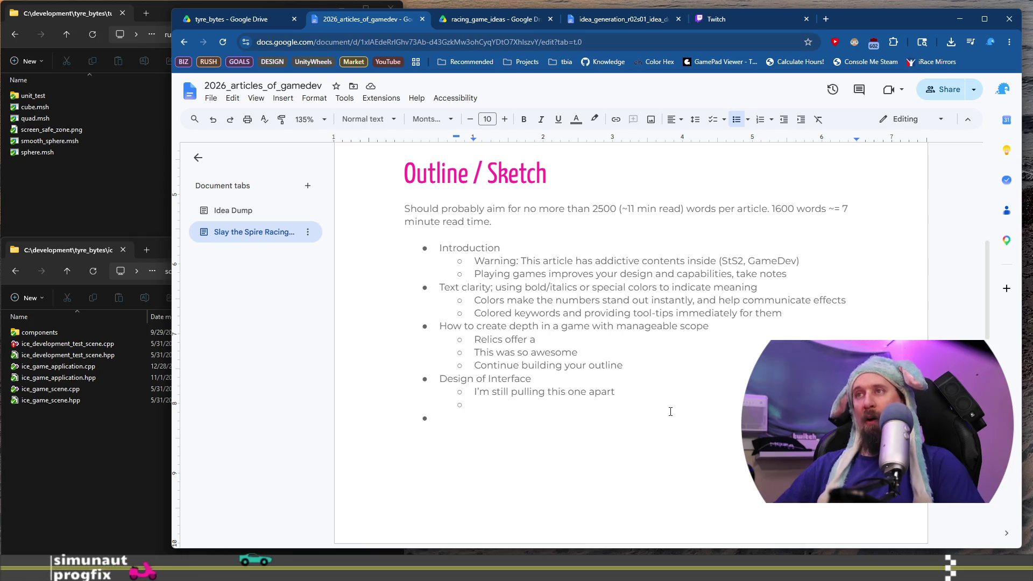
text(An)
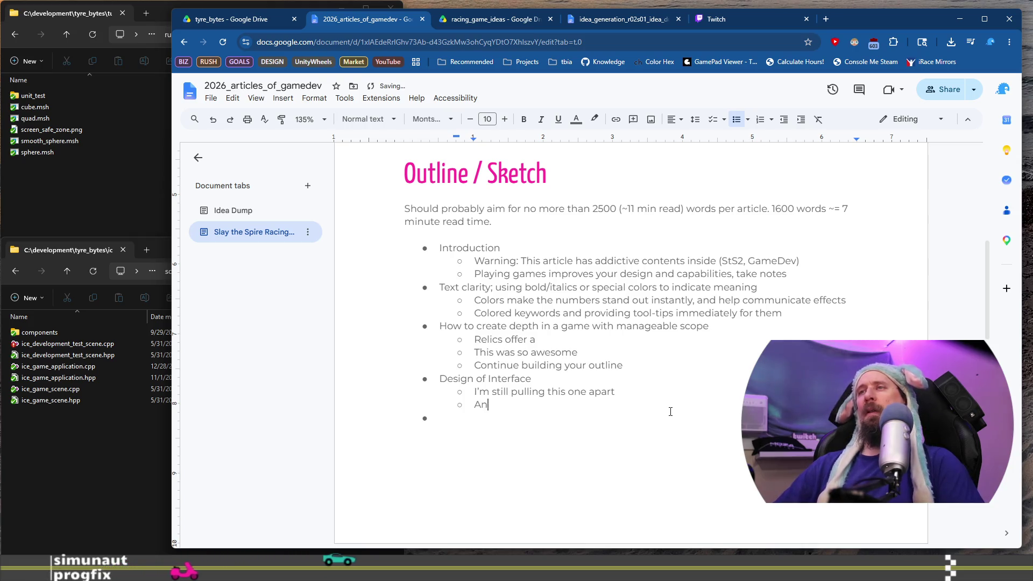
text(ytime ha)
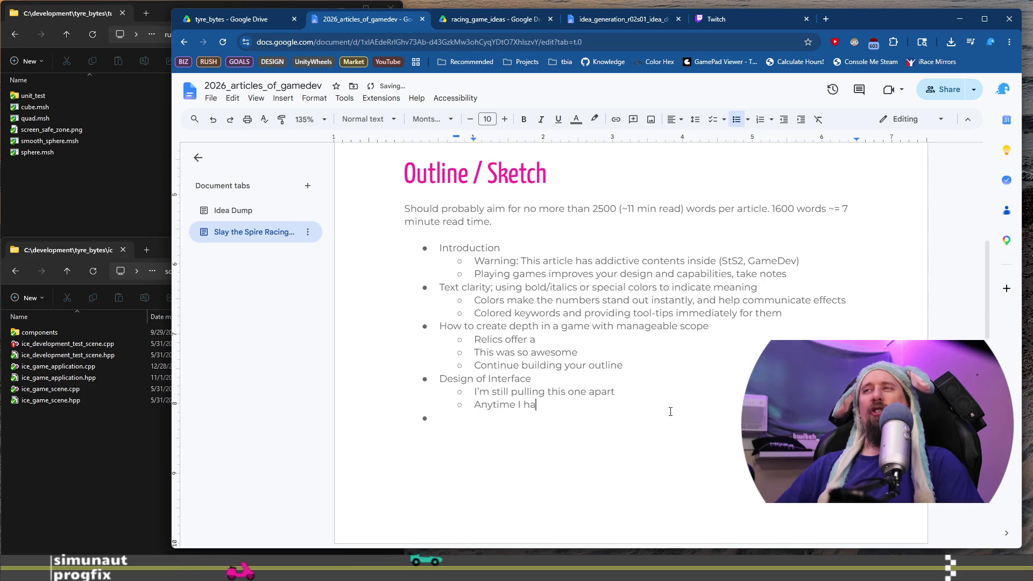
text(d a question)
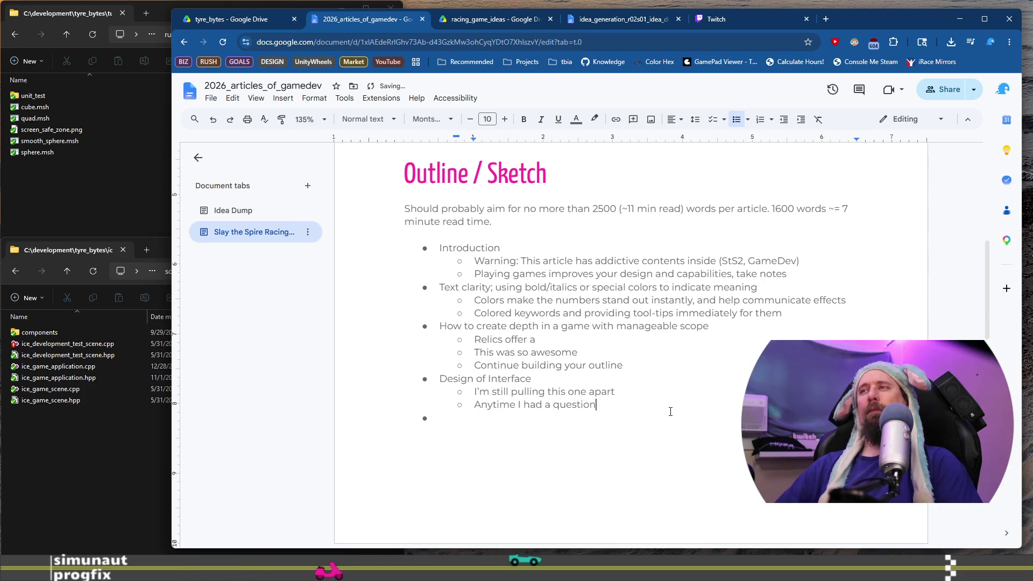
text(s )
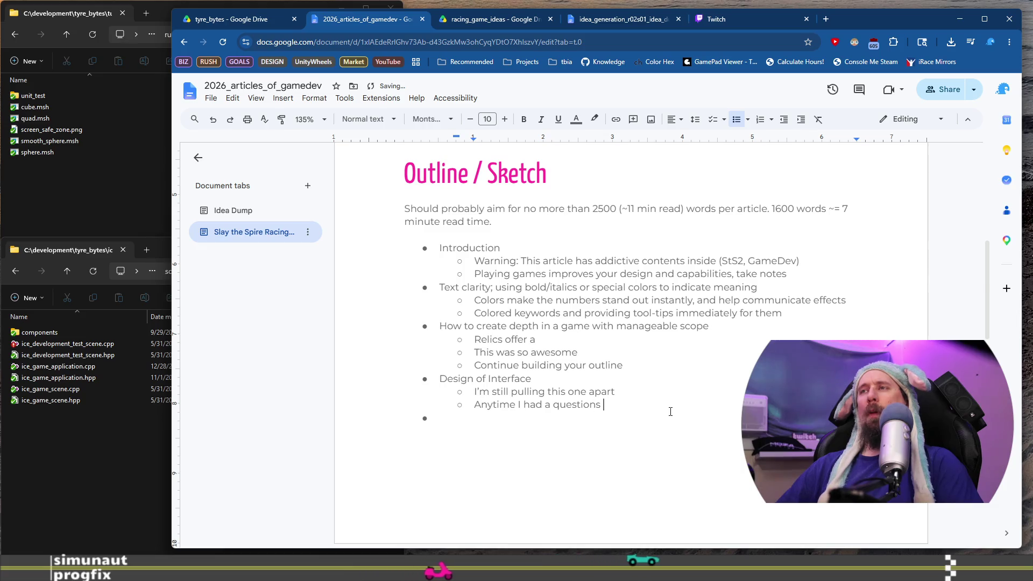
text(Beyond the )
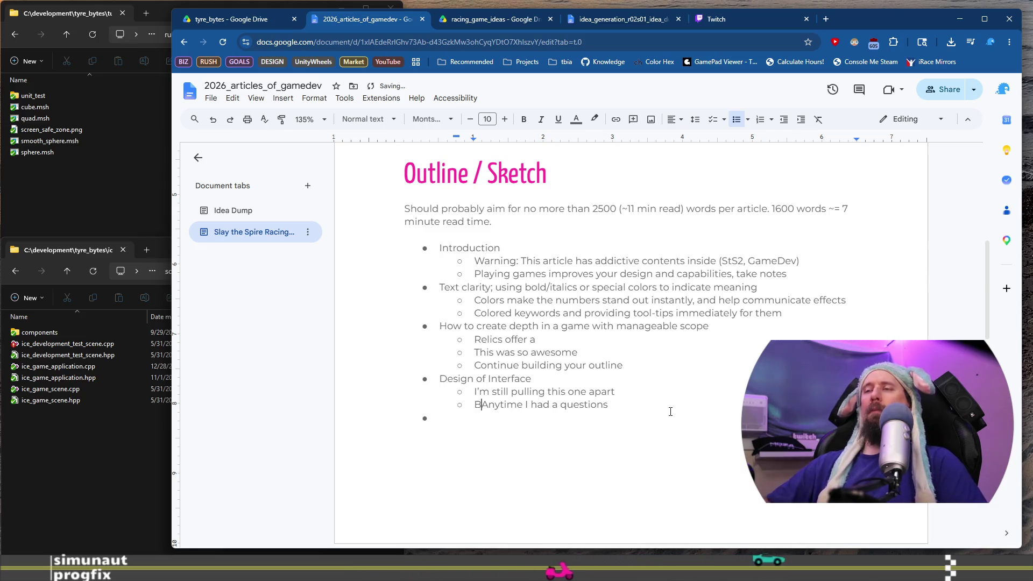
text(first run,)
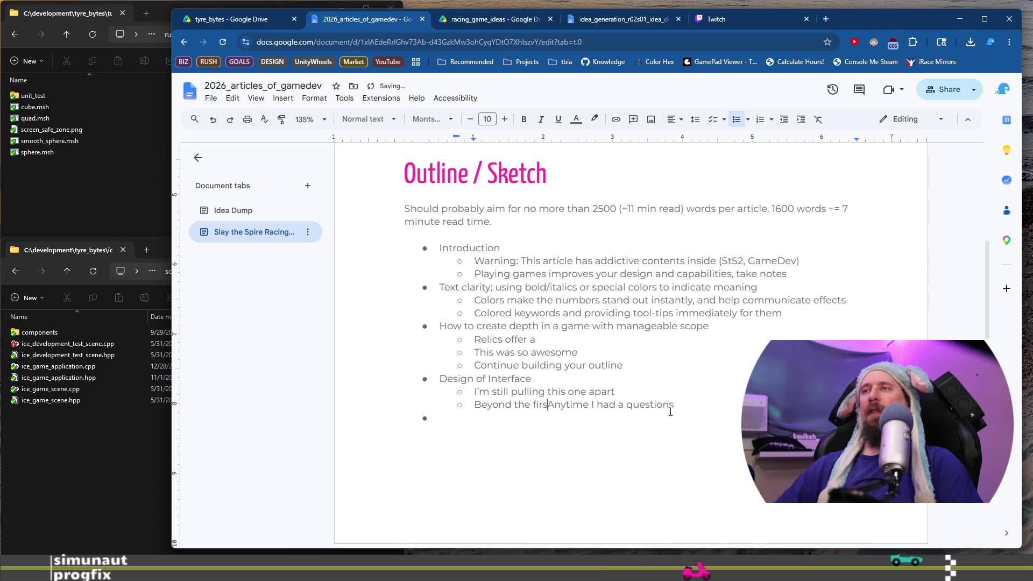
key(BackSpace)
key(BackSpace)
text(or two, a)
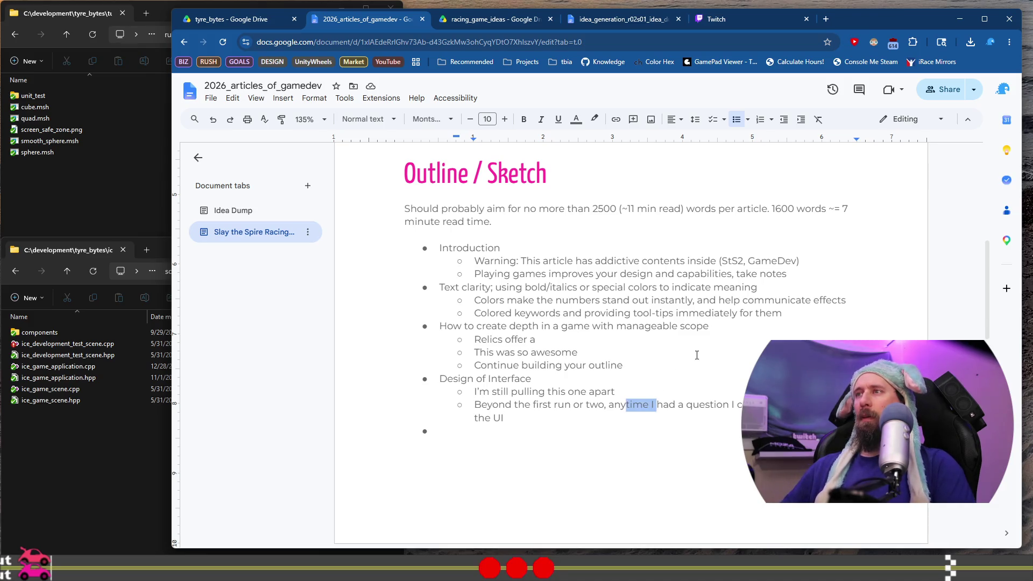
Reword the sub-bullet to 'any information I wanted to know…without being a cluttered interface'
key(ctrl+shift+Right)
key(ctrl+shift+Right)
key(BackSpace)
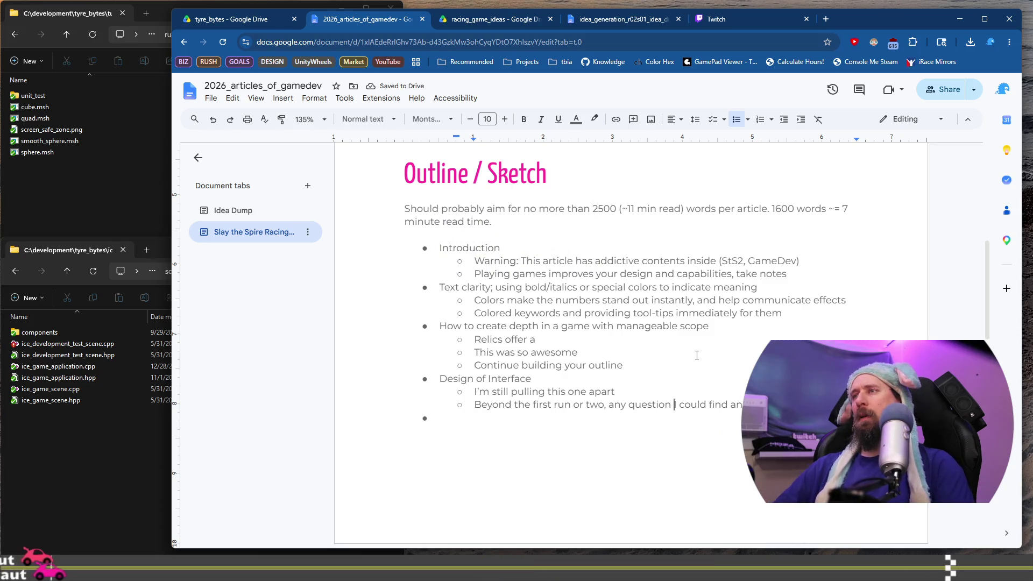
key(ctrl+shift+Left)
text(information )
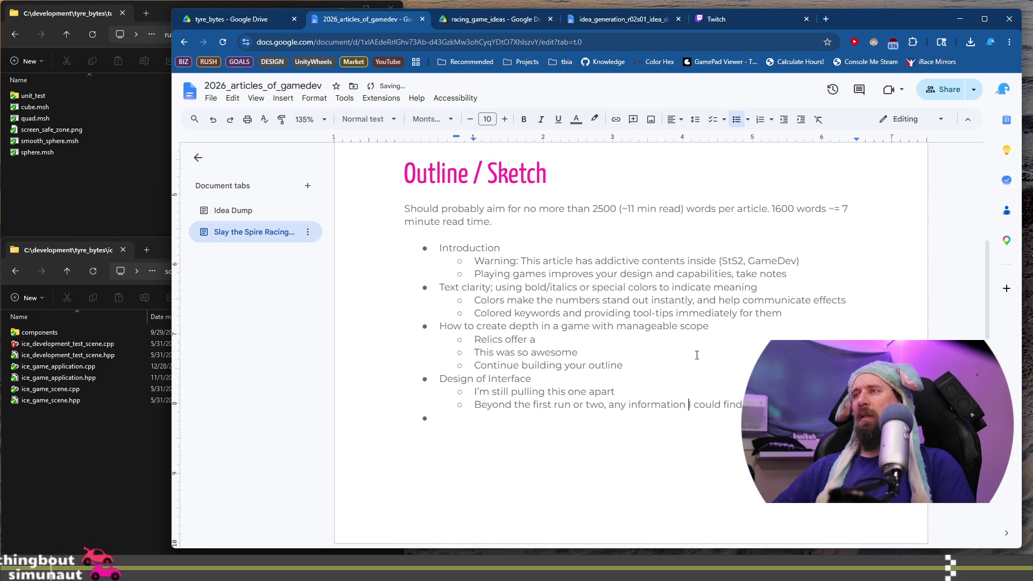
text(wanted )
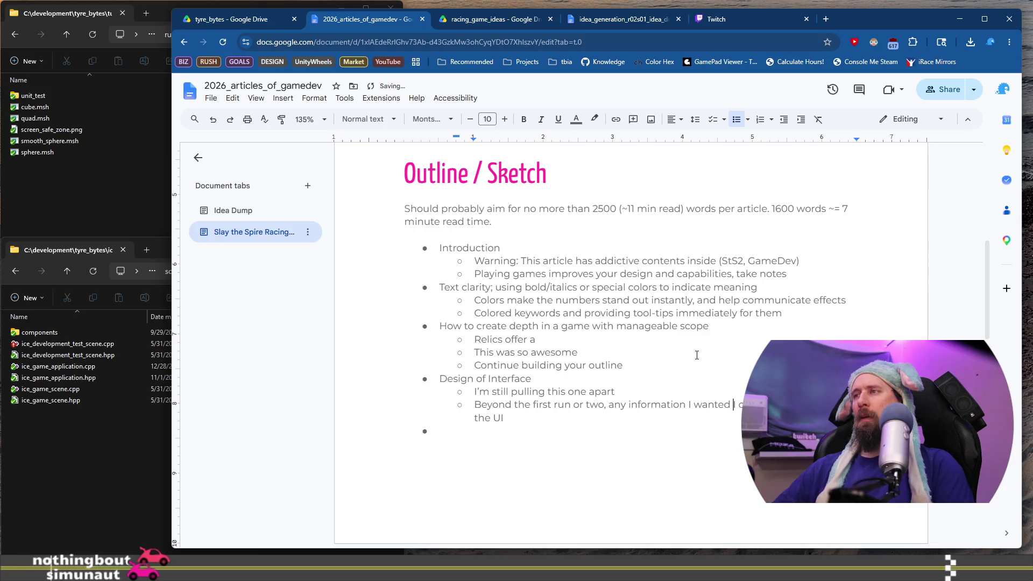
text(to )
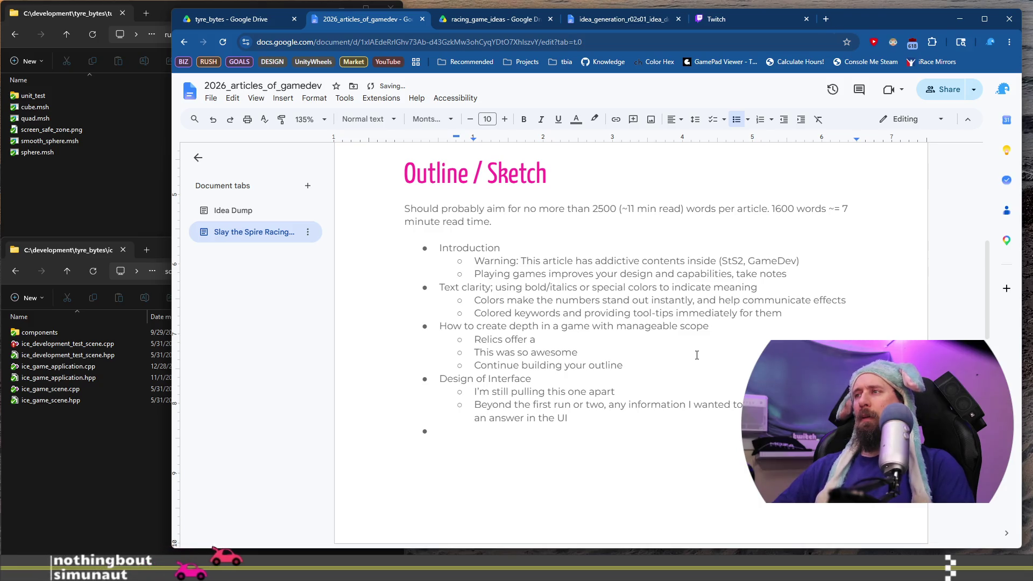
text(know )
text(could find)
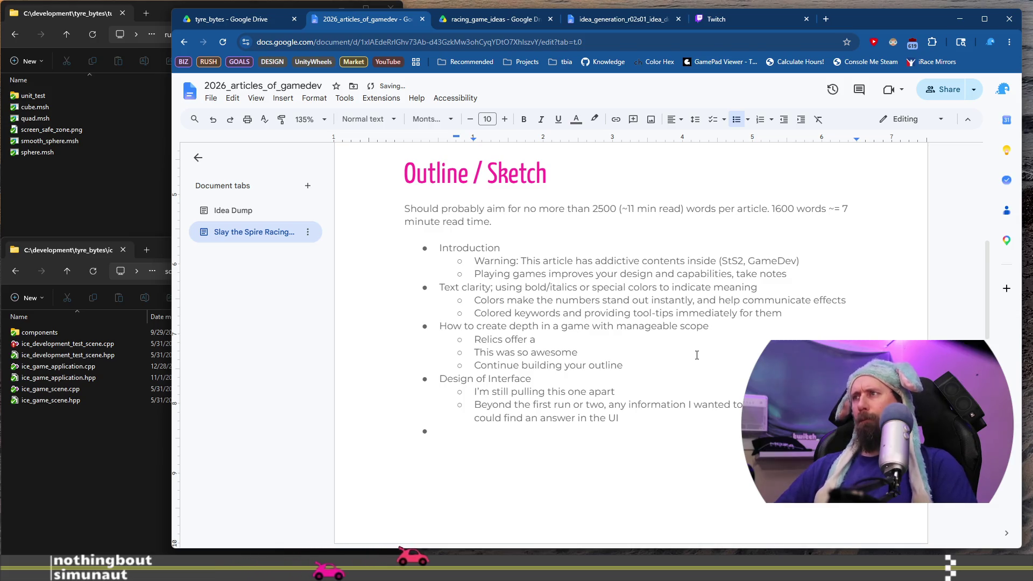
key(Home)
key(shift+End)
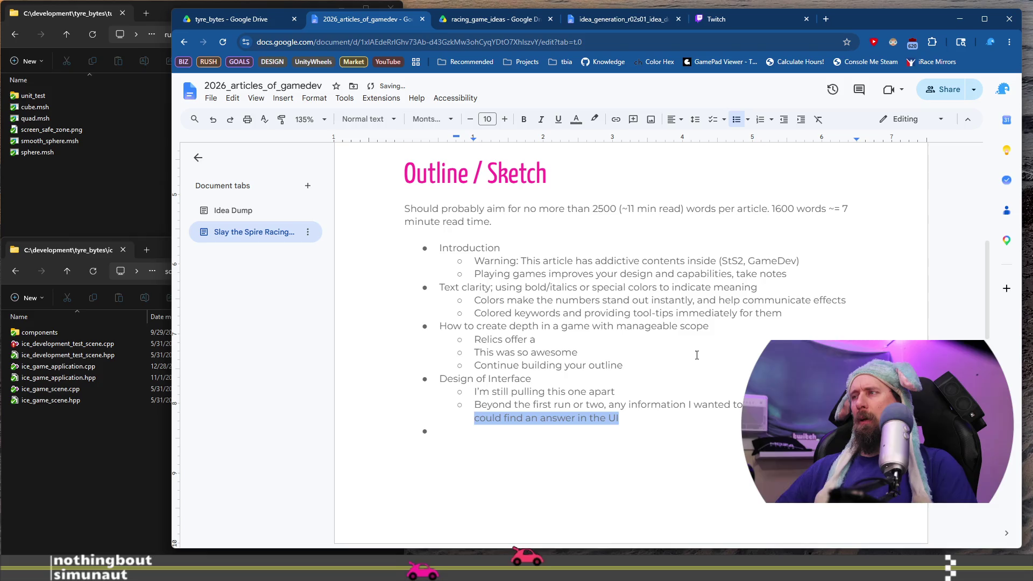
key(BackSpace)
text(without being a cluttered interef)
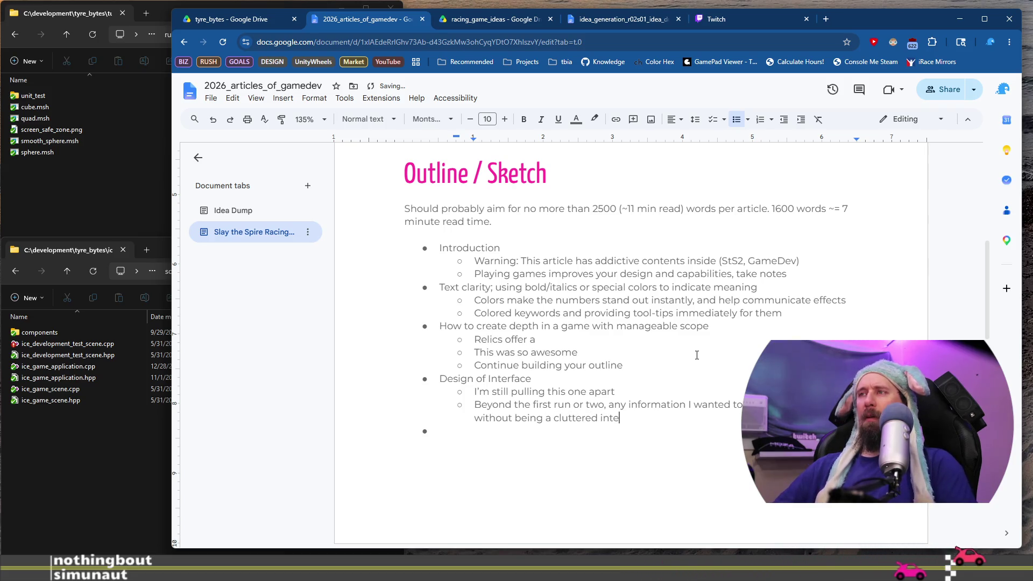
text(ace or impossible to use)
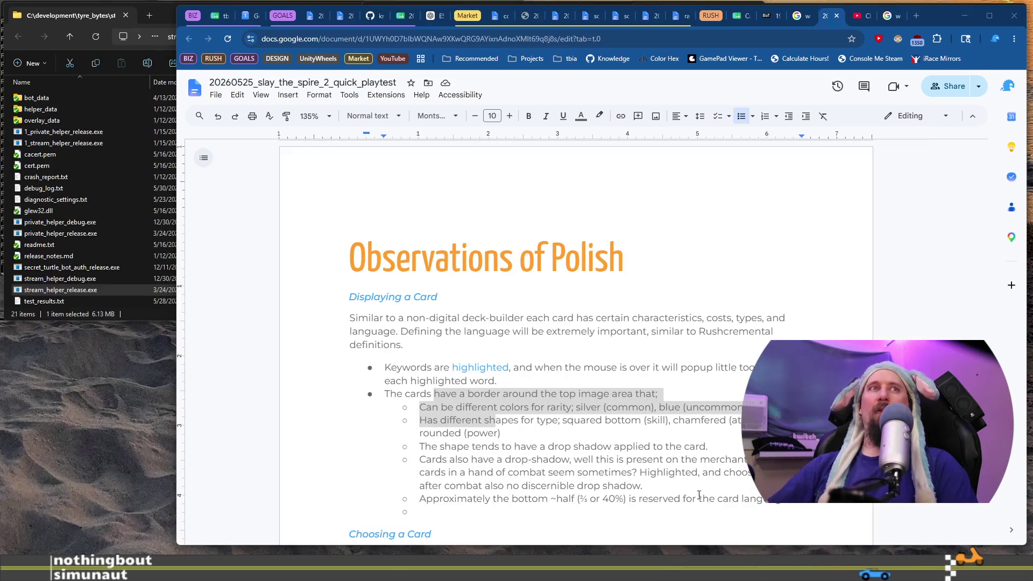
scroll(699, 495, down, 15)
scroll(624, 380, down, 3)
scroll(621, 381, up, 15)
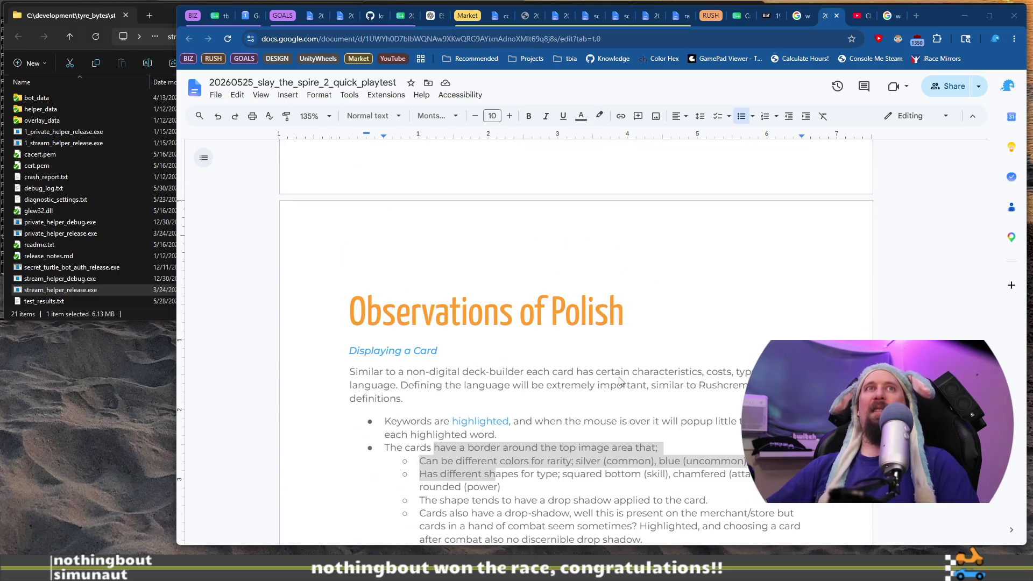
scroll(620, 381, down, 3)
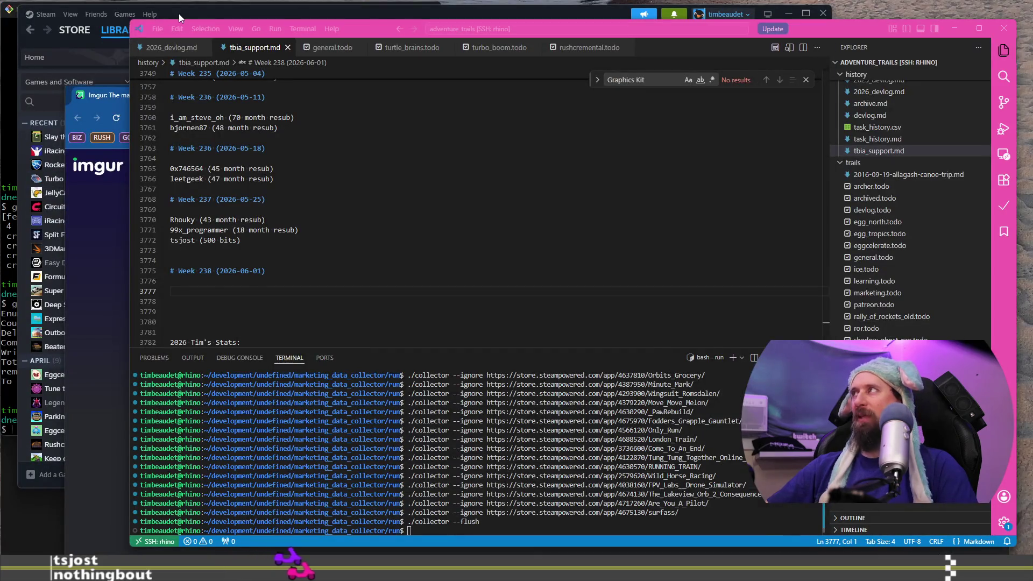
click(179, 18)
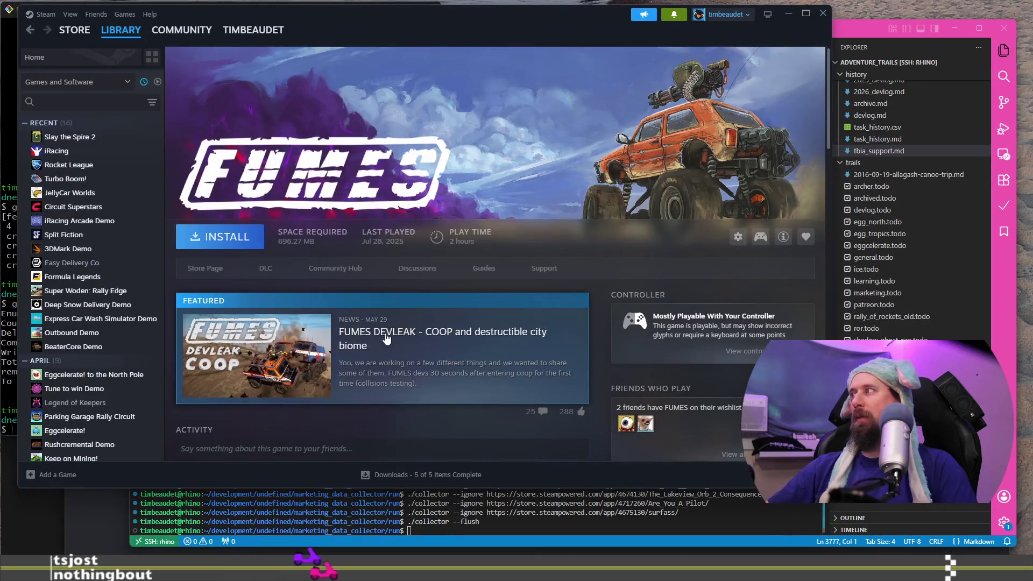
click(74, 137)
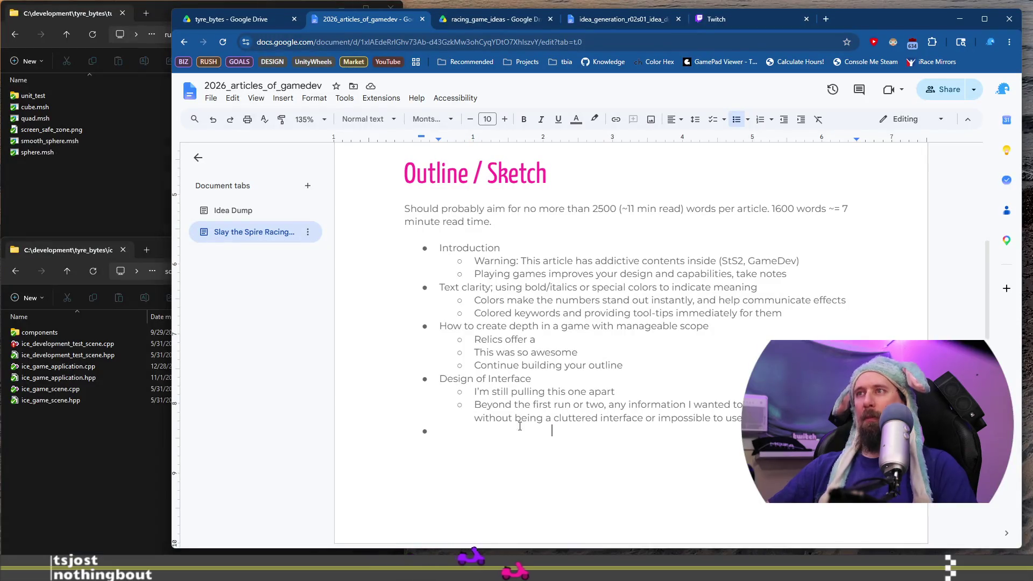
Select the full 'Beyond the first run or two…' sub-bullet text under Design of Interface
click(463, 426)
click(462, 430)
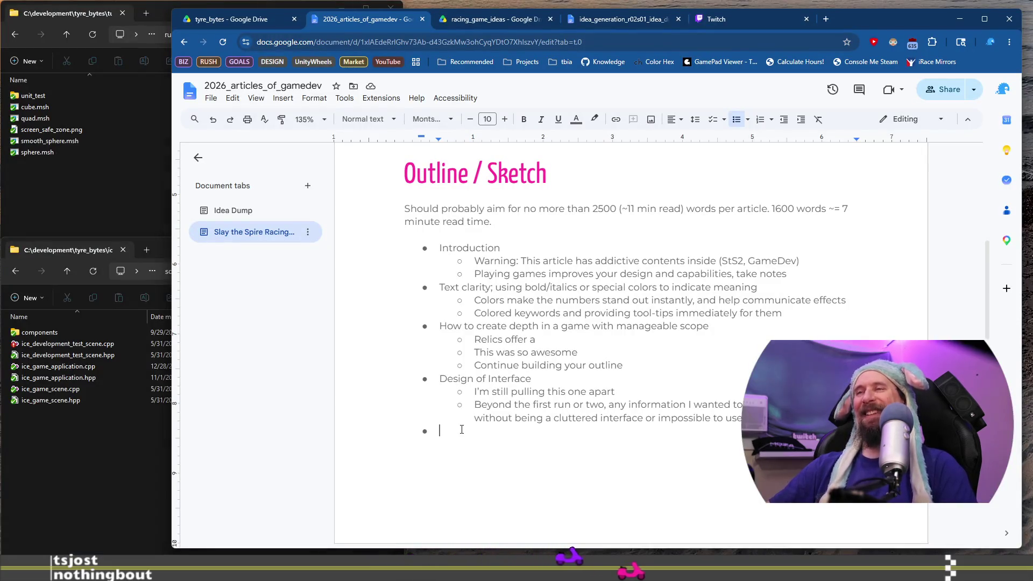
drag(488, 405, 744, 419)
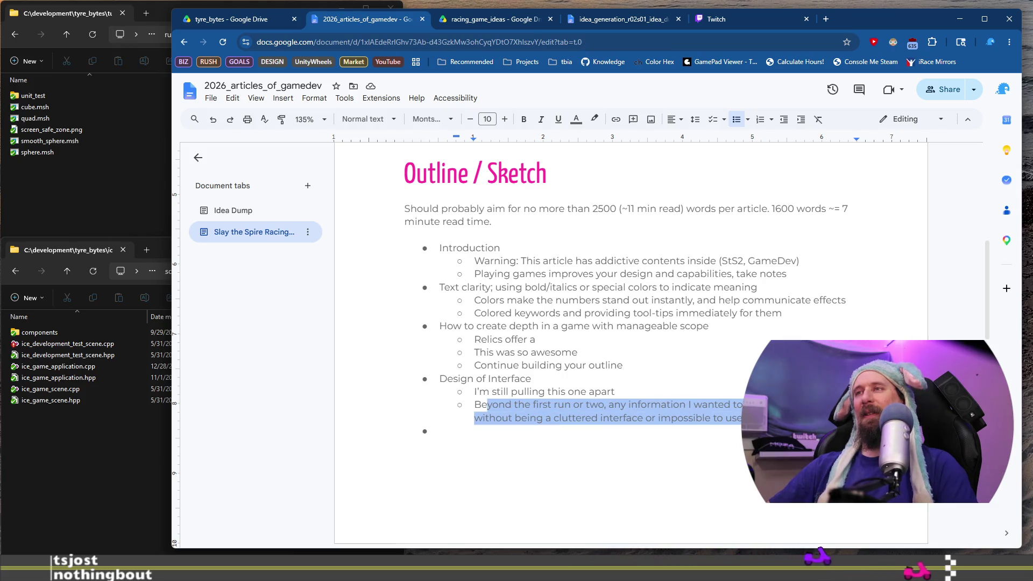
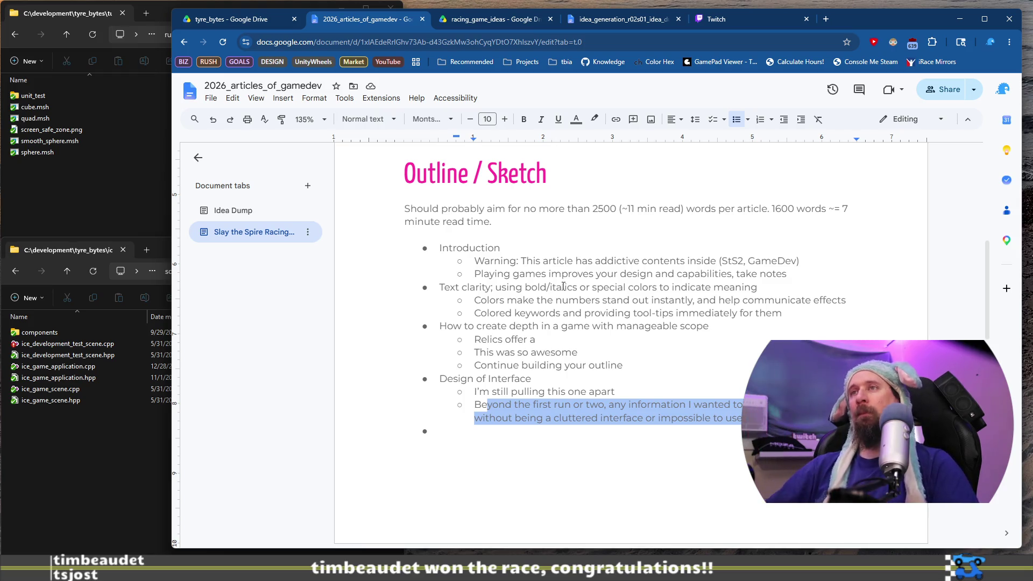
Trim the 'Relics offer a' sub-bullet back to just 'Relics'
click(452, 288)
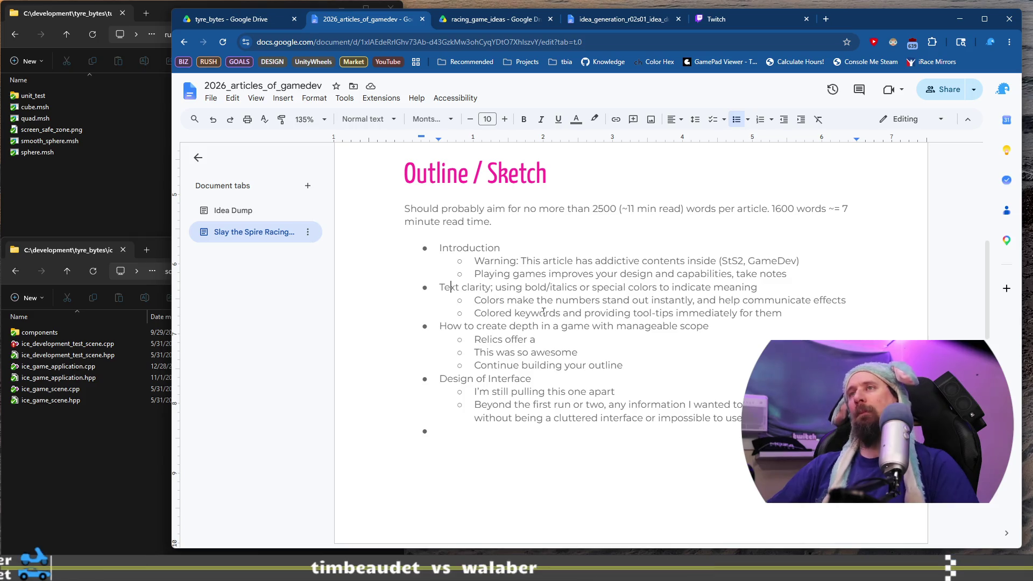
scroll(543, 312, down, 3)
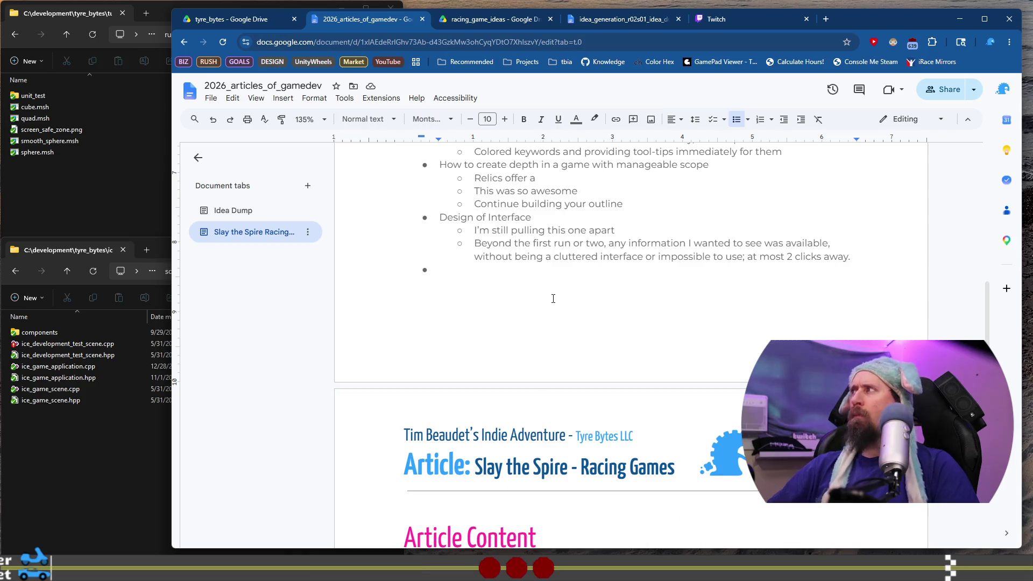
scroll(553, 298, up, 2)
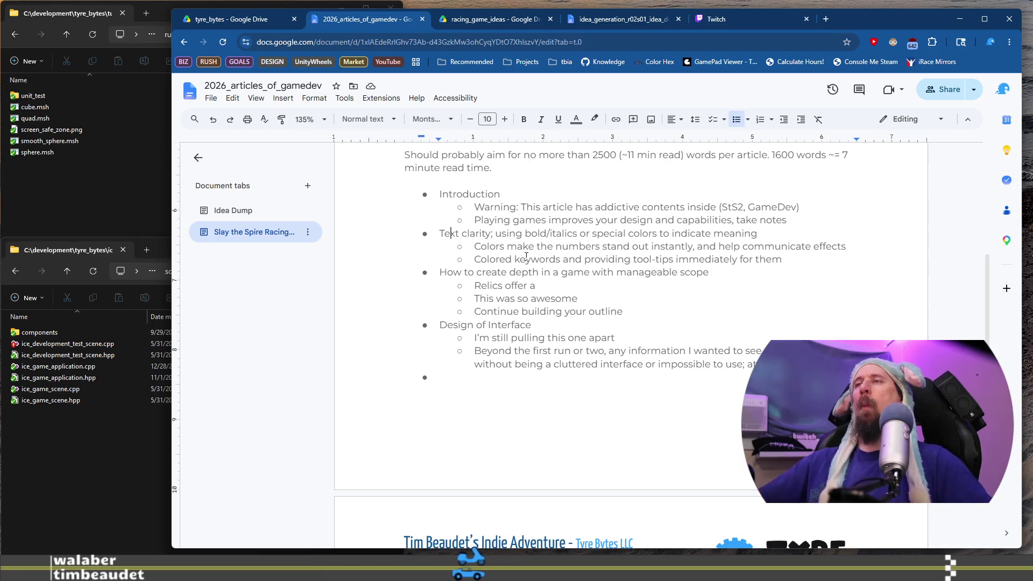
click(573, 286)
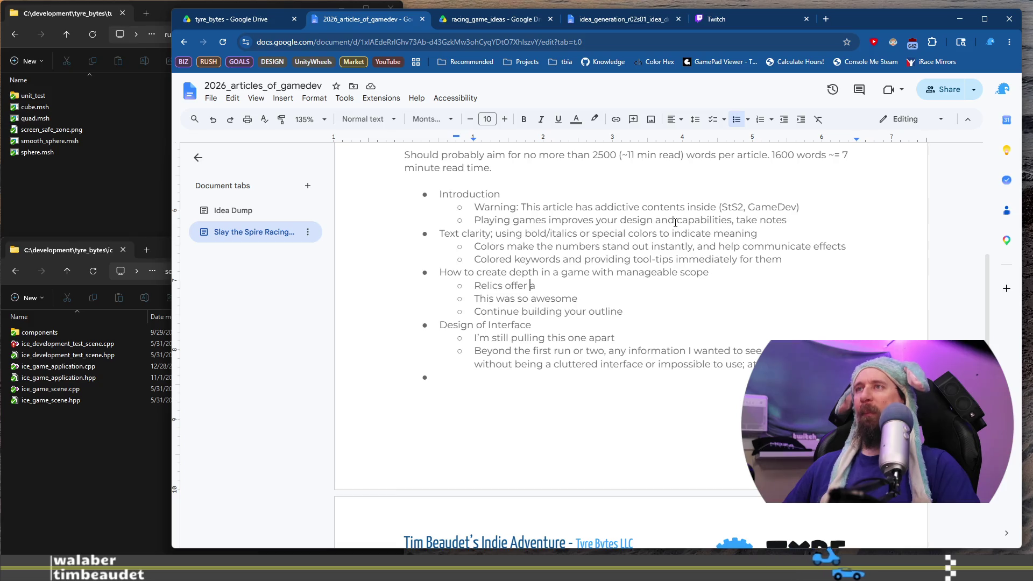
key(ctrl+shift+Left)
key(ctrl+shift+Left)
key(ctrl+shift+Left)
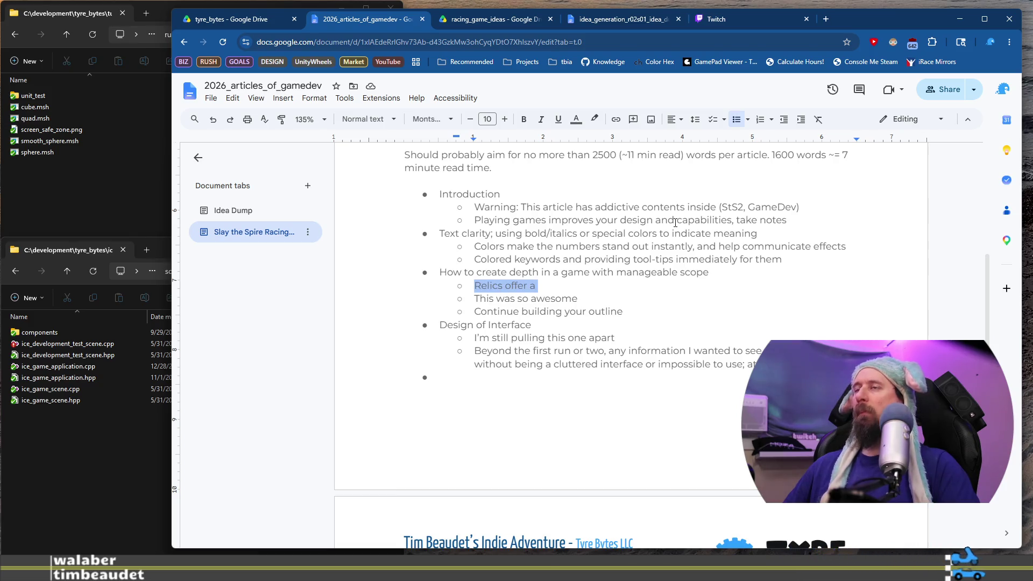
key(Right)
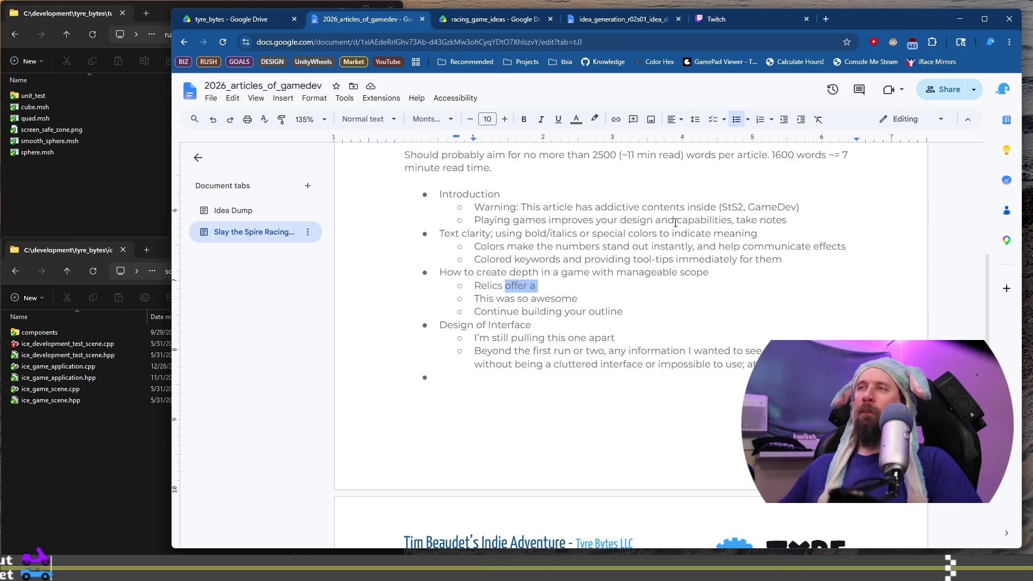
text(are)
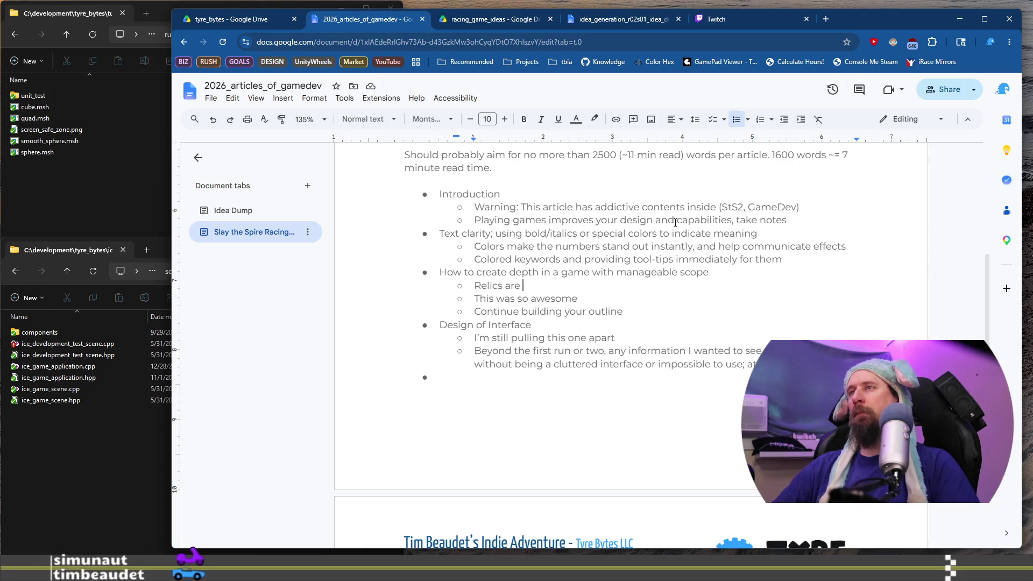
key(ctrl+BackSpace)
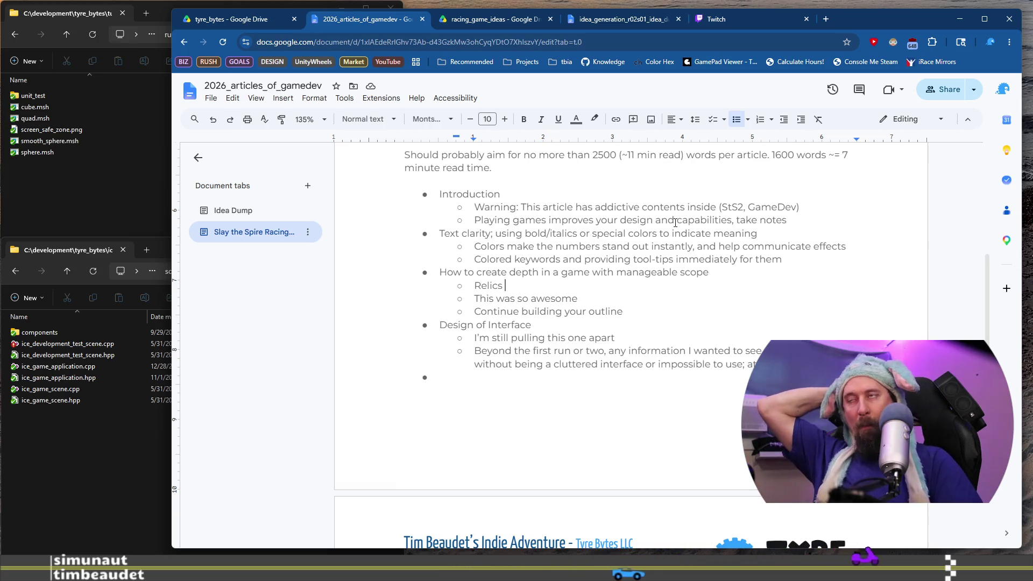
text(have)
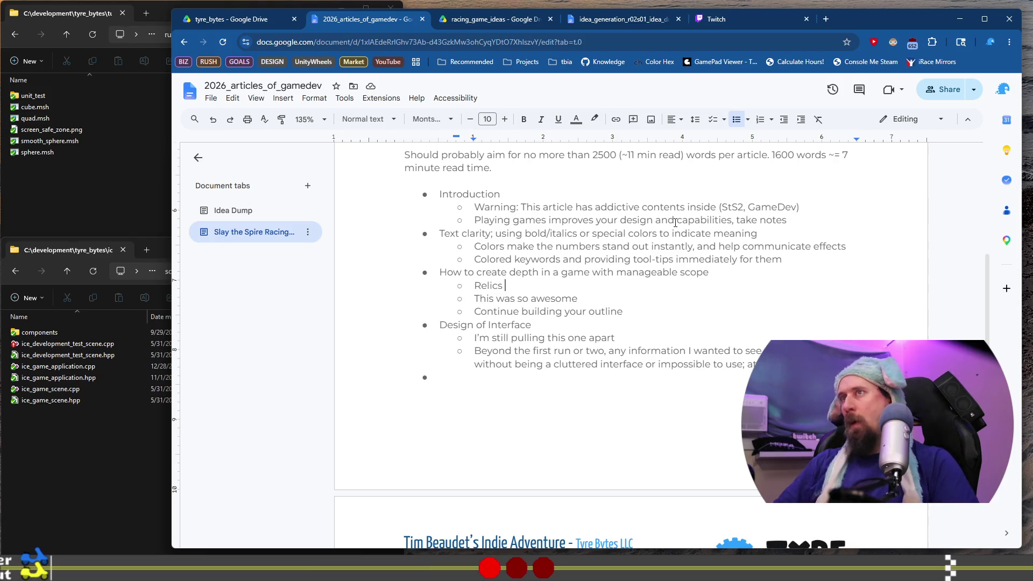
Edit the bullet to read 'Relics, potions and cards could be'
text(and p)
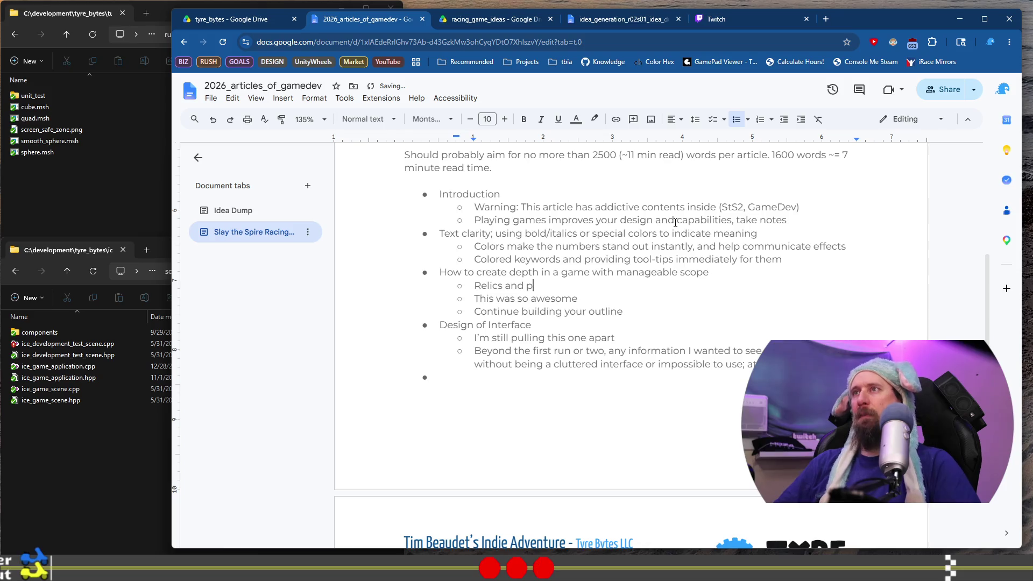
text(otions could be p)
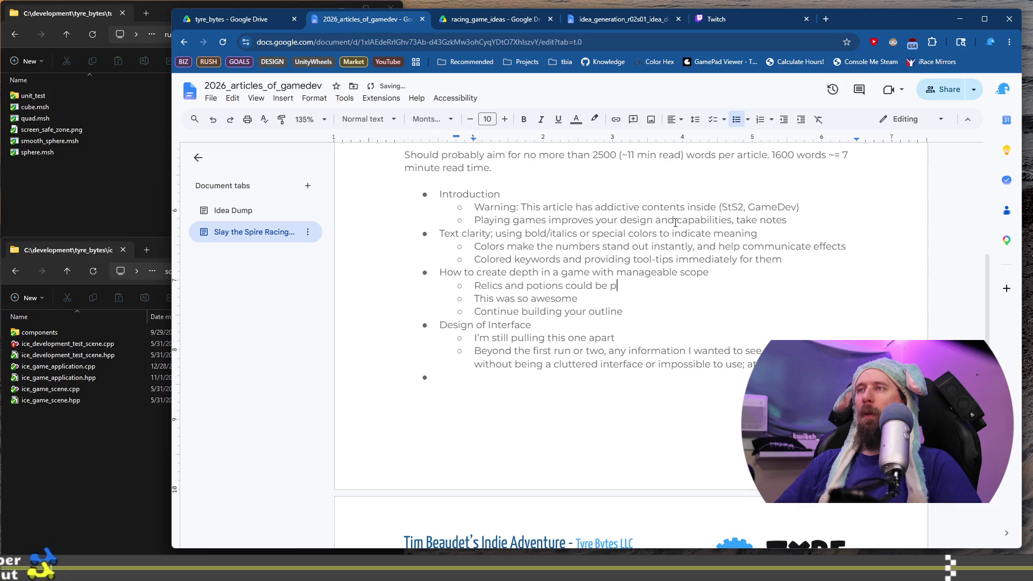
key(BackSpace)
key(Home)
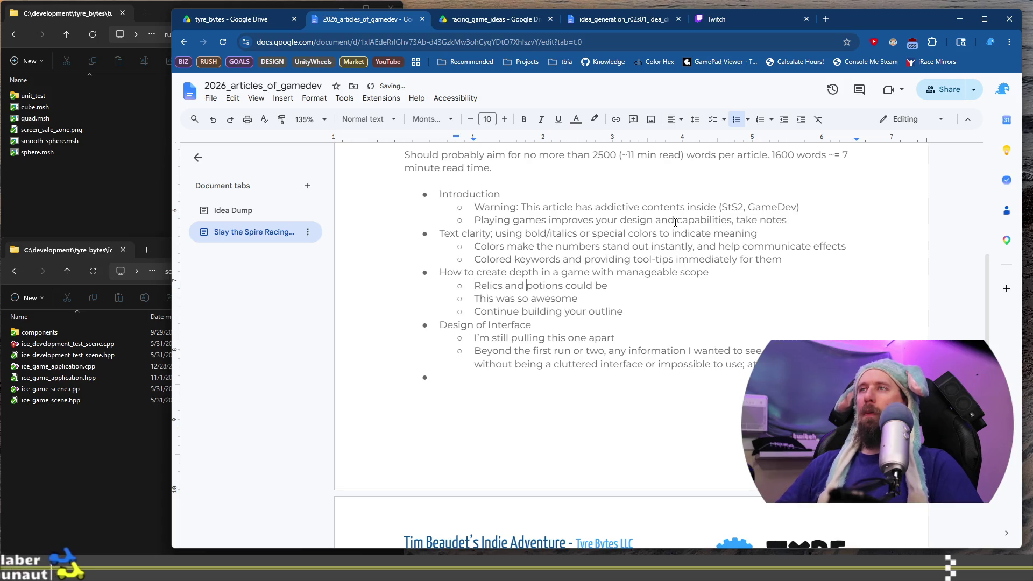
key(ctrl+Right)
key(ctrl+Delete)
key(BackSpace)
text(,)
key(ctrl+Right)
text(and cards  all)
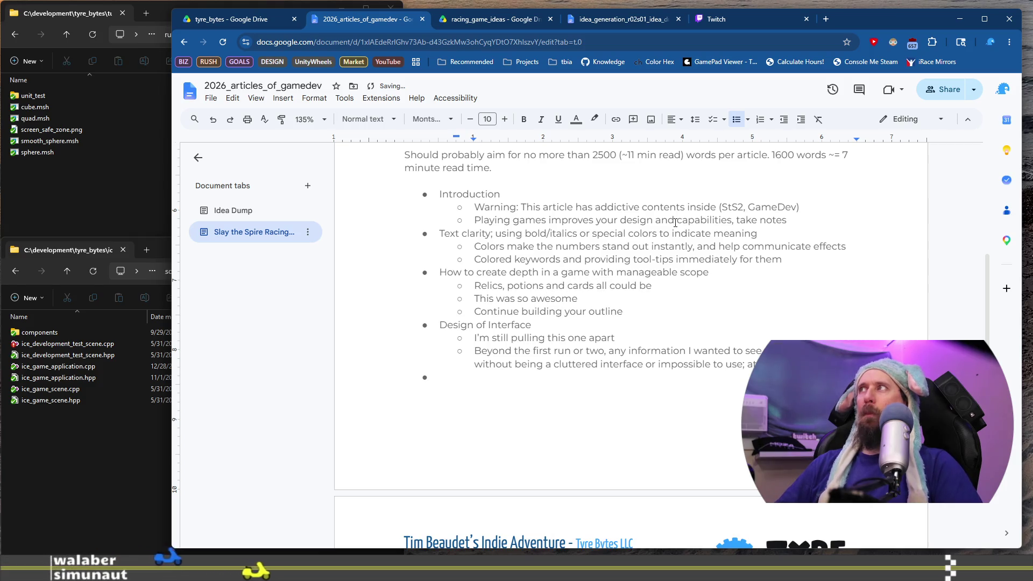
key(BackSpace)
key(BackSpace)
key(BackSpace)
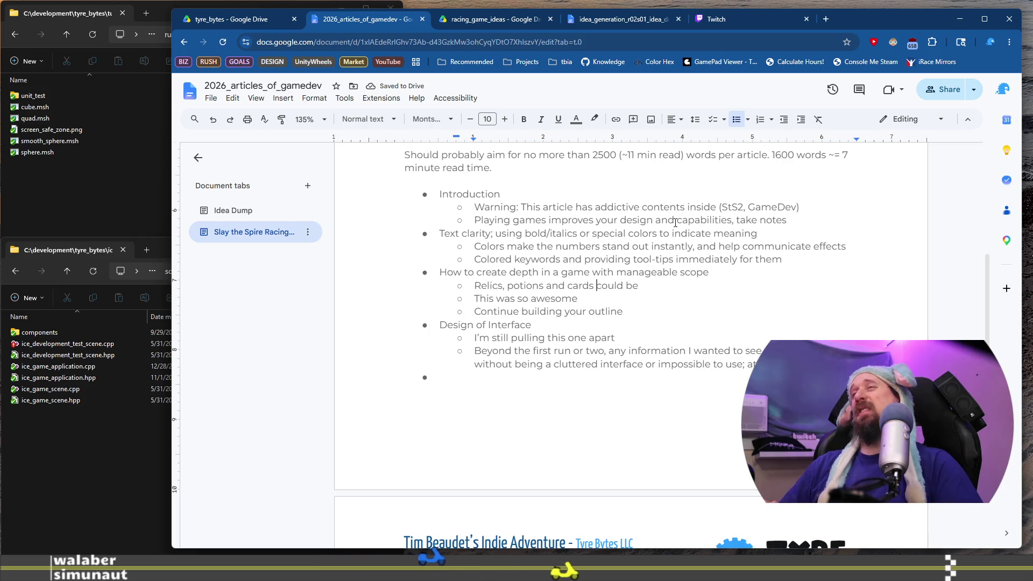
Drop 'Relics,' and capitalise so the line starts 'Potions and cards could be'
key(Home)
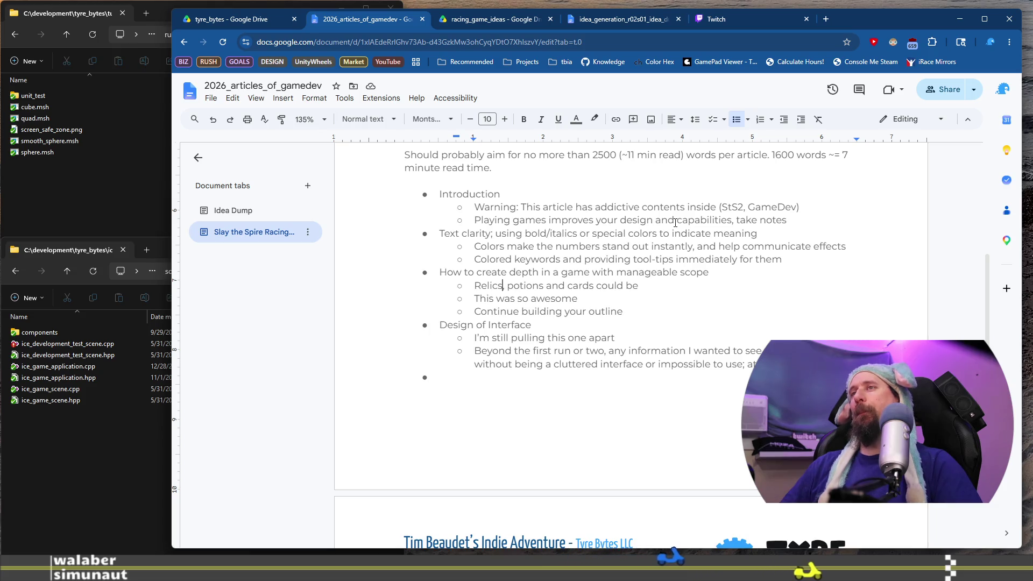
key(ctrl+Right)
key(shift+Right)
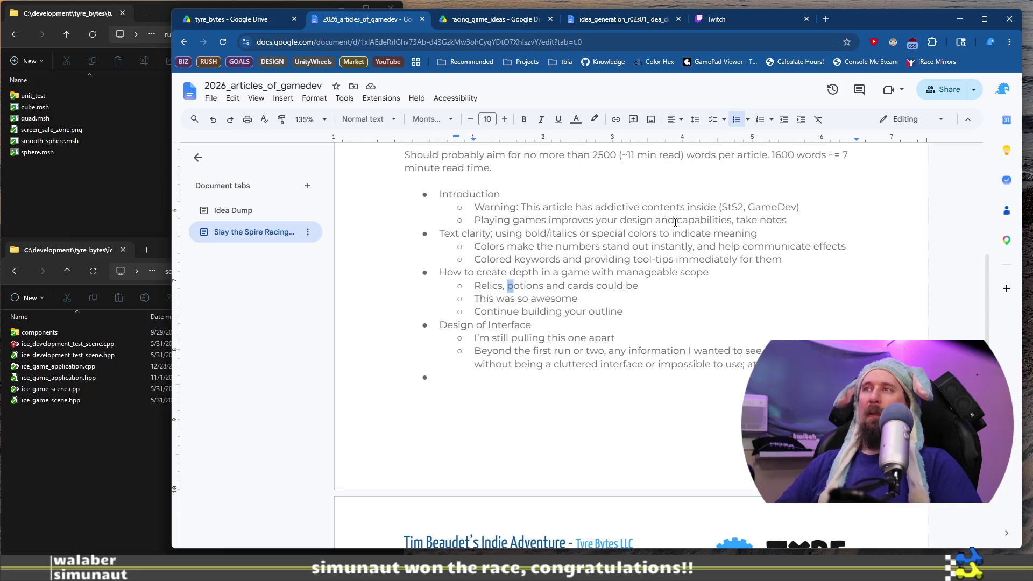
key(BackSpace)
text(P)
Glance at the racing_game_ideas Drive folder and return to the article document
key(ctrl+Tab)
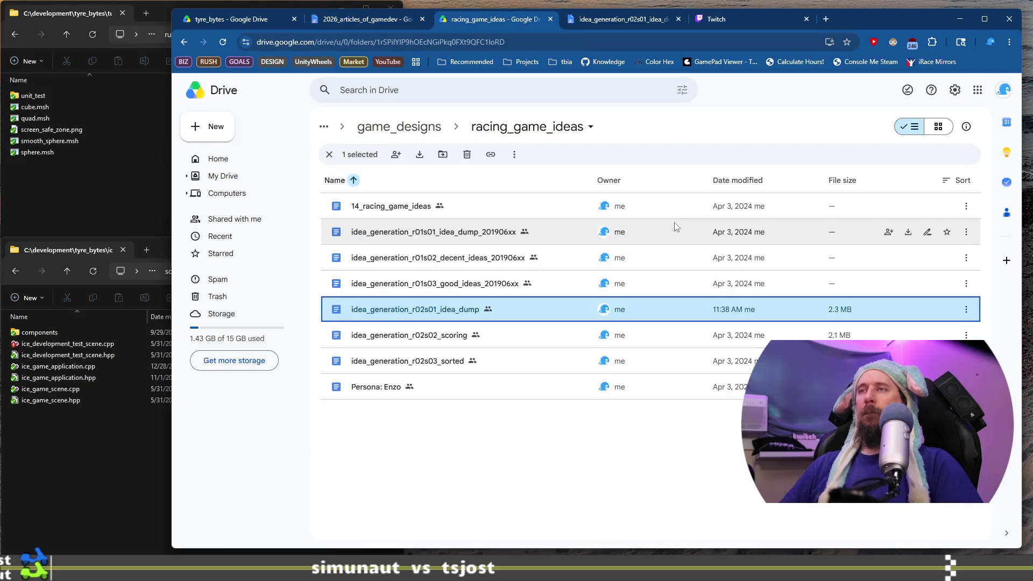
key(Up)
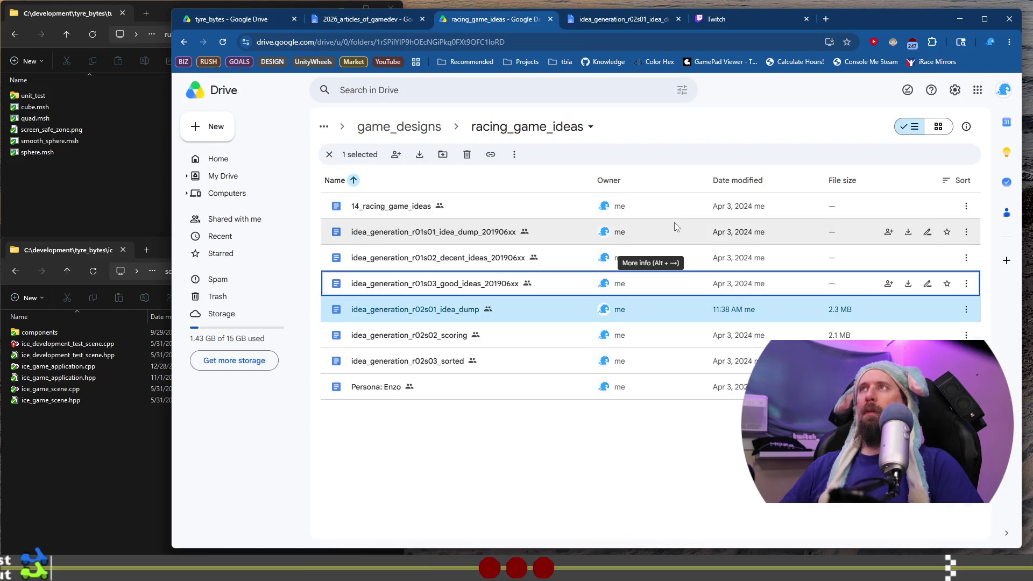
click(360, 20)
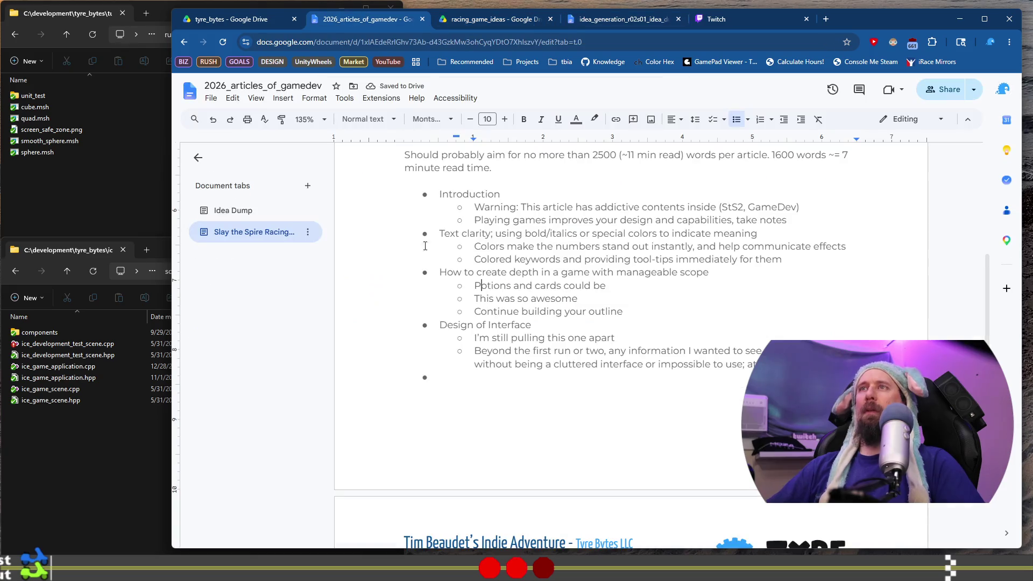
Replace the line with 'Relics are just an game/combat effect, with title, lore, rarity displayed separate.'
click(520, 285)
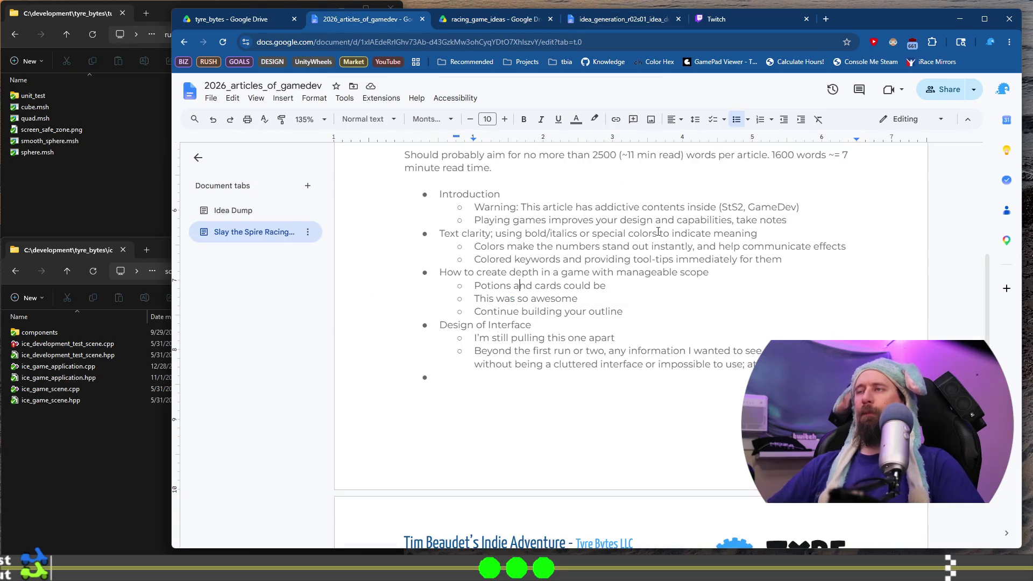
key(shift+Home)
text(Relics)
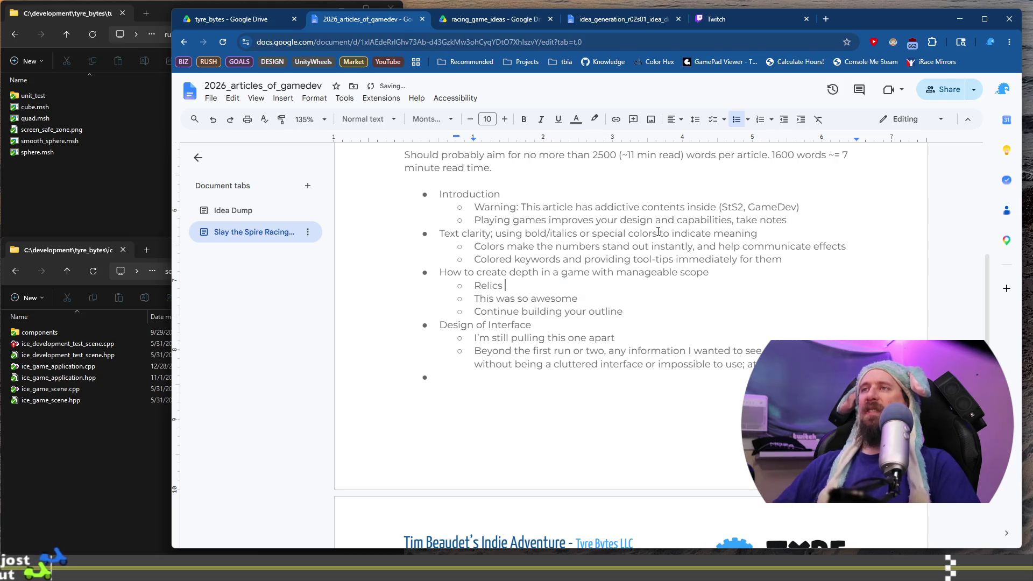
text( are just)
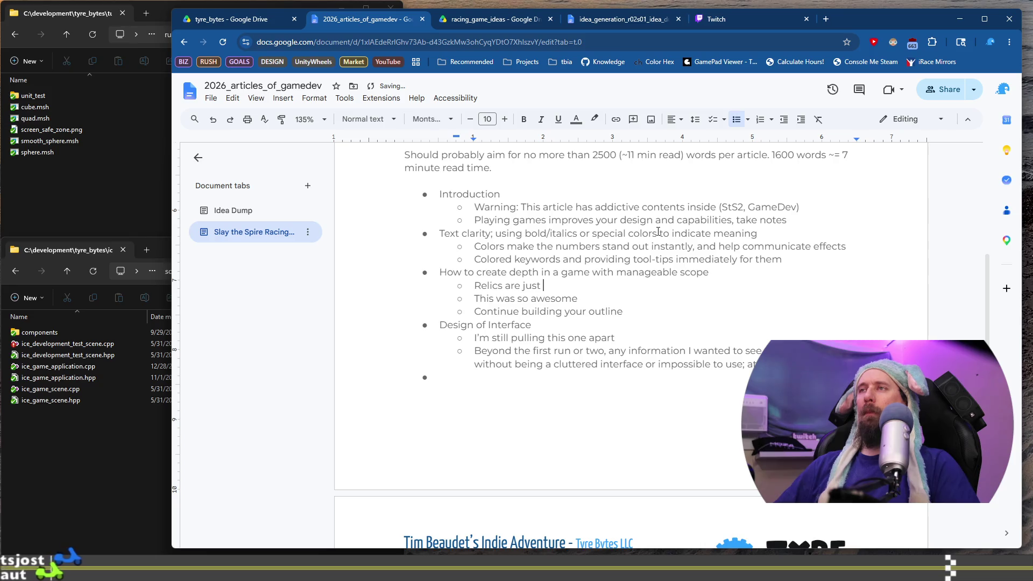
text( an e)
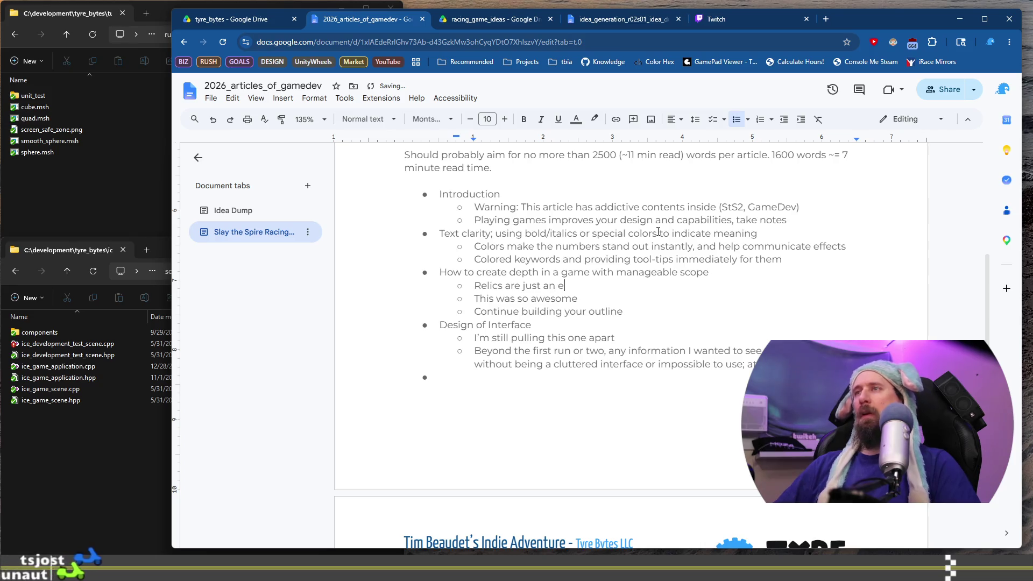
key(BackSpace)
text(game)
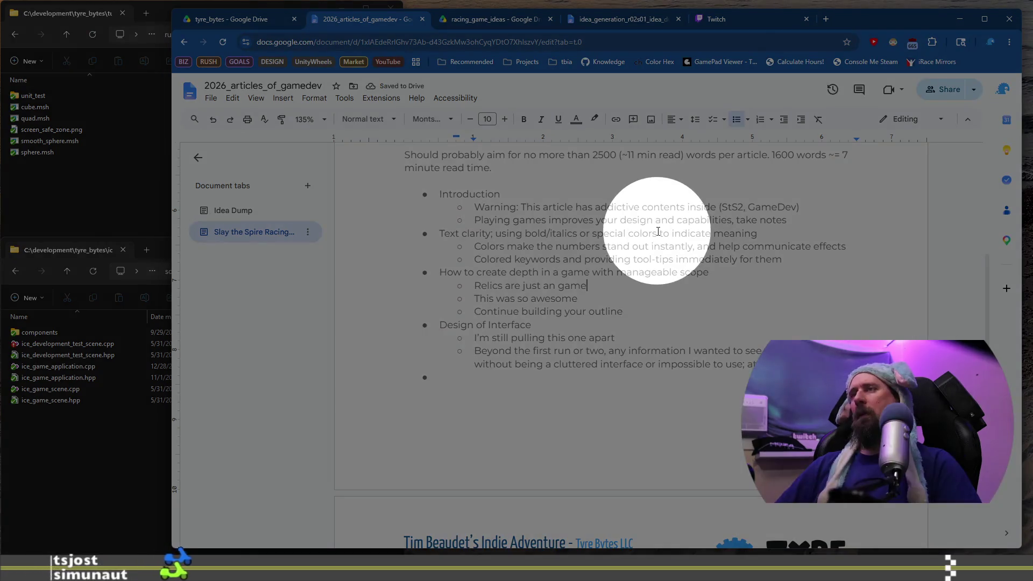
text(/comba)
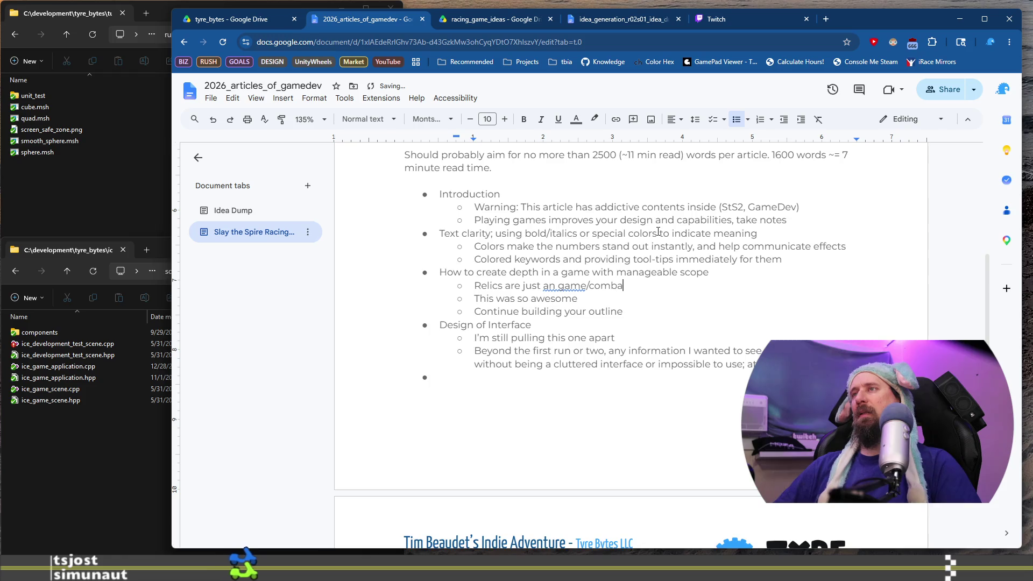
text(t effect, )
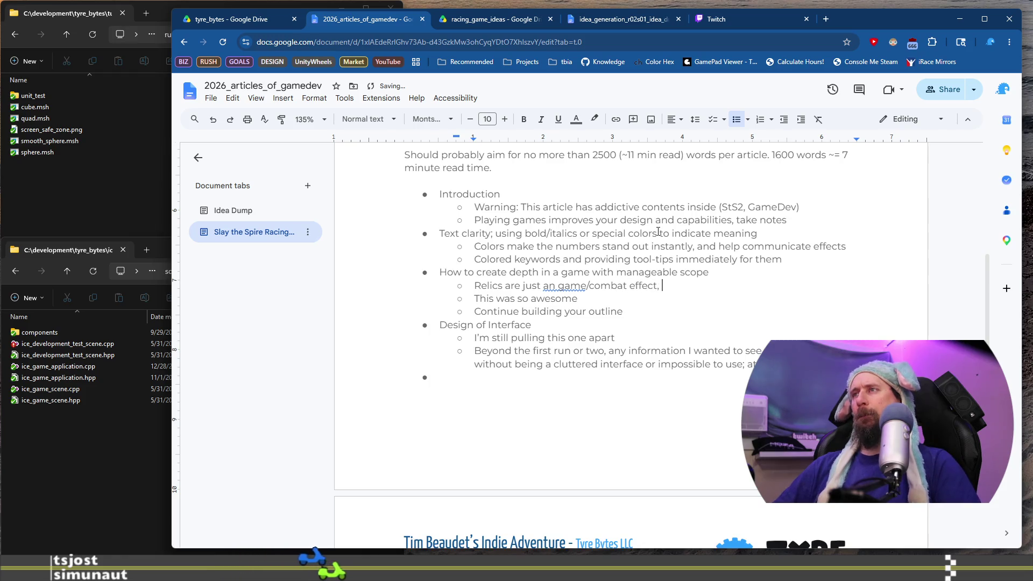
text(ti)
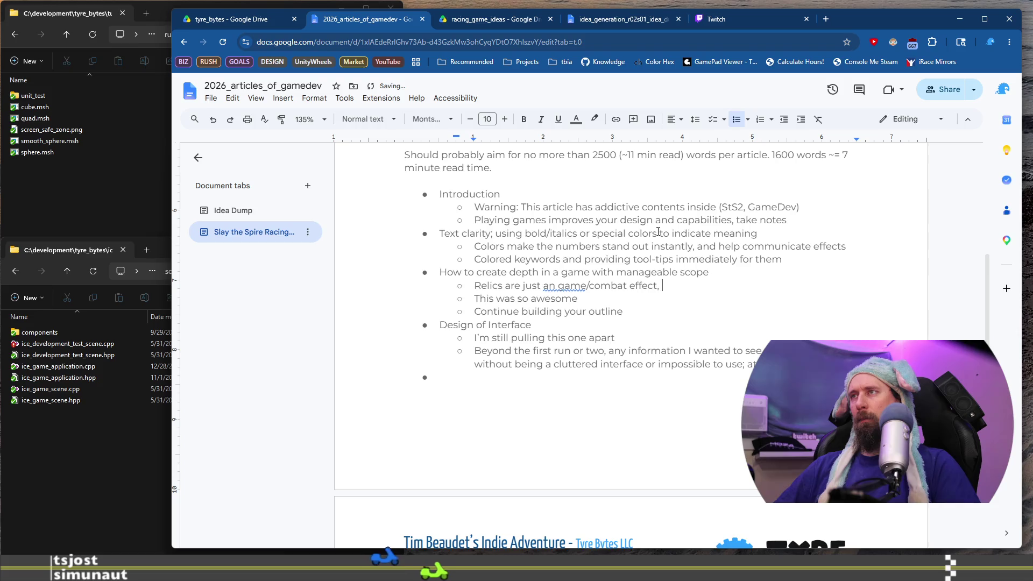
key(BackSpace)
key(BackSpace)
text(with)
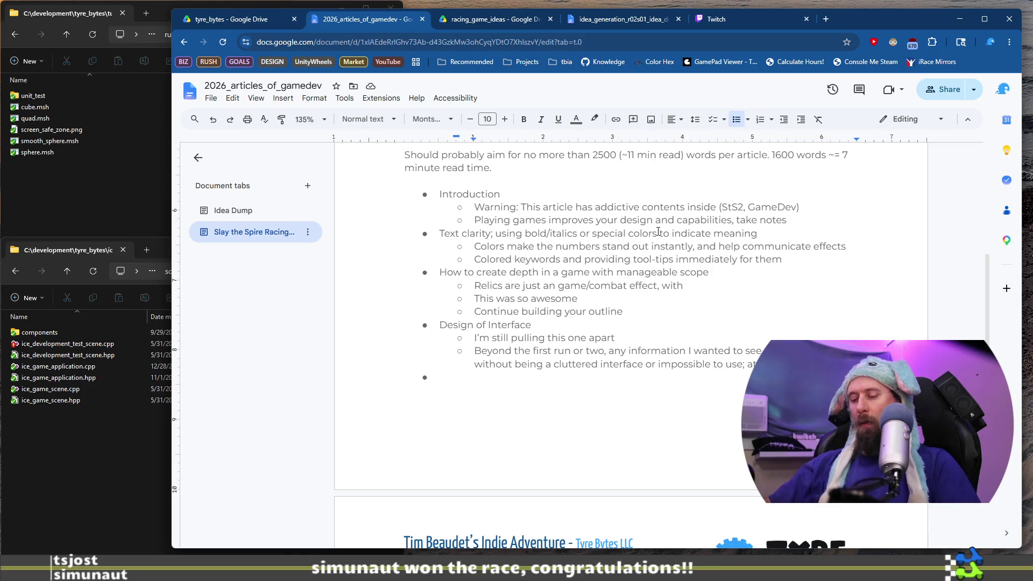
text(rar)
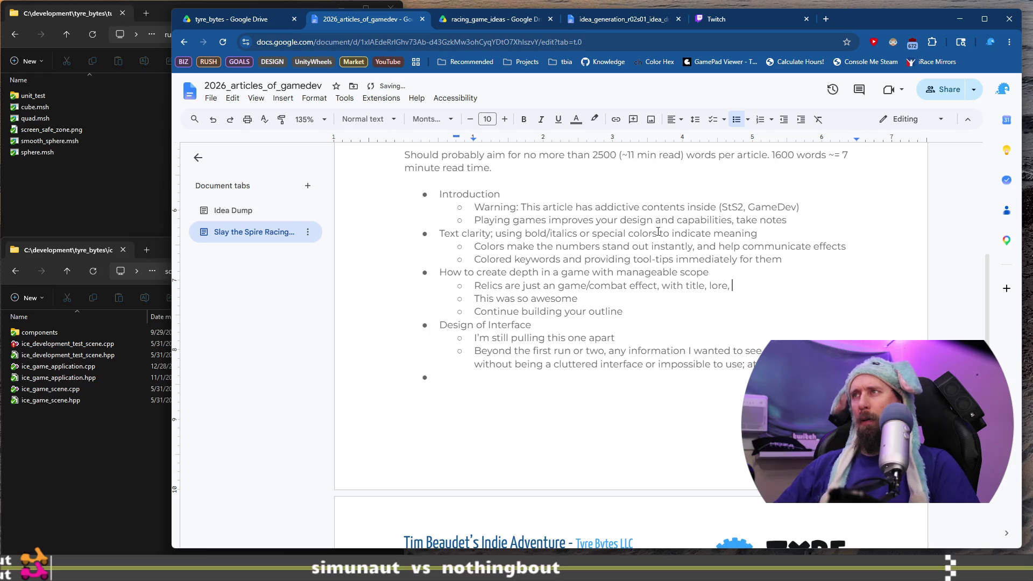
text(ity )
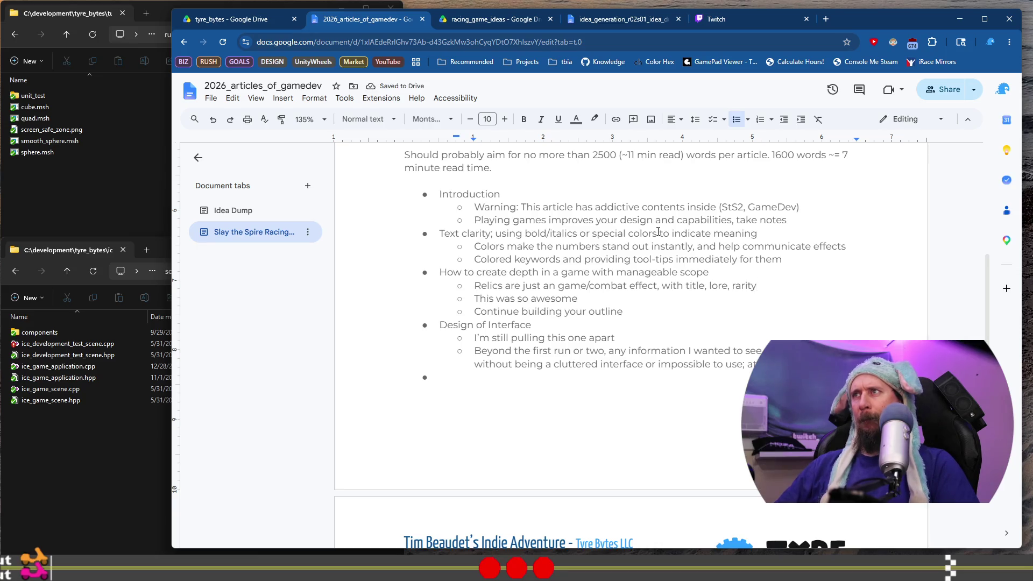
text(displayed on)
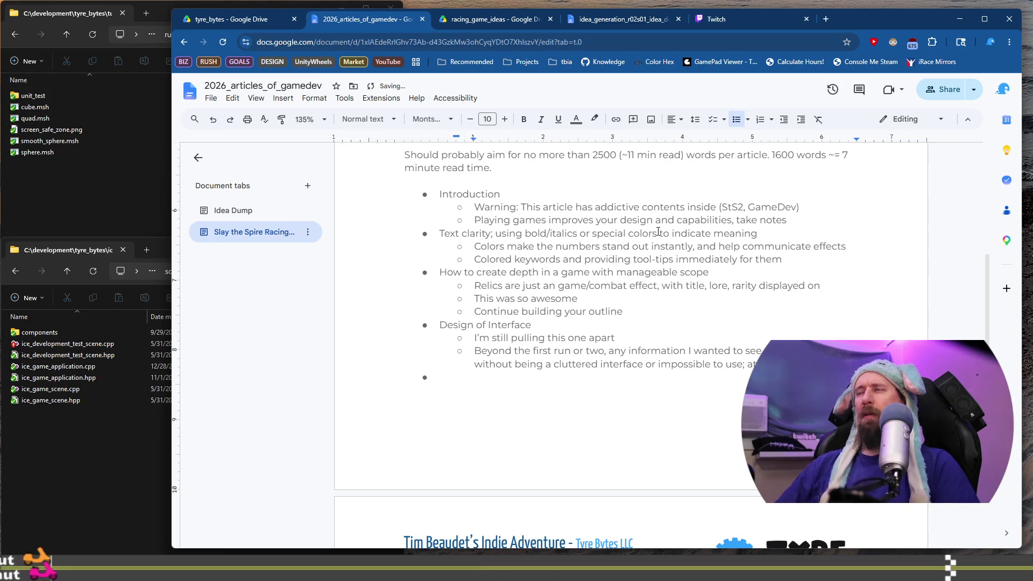
key(BackSpace)
key(BackSpace)
text(separate.)
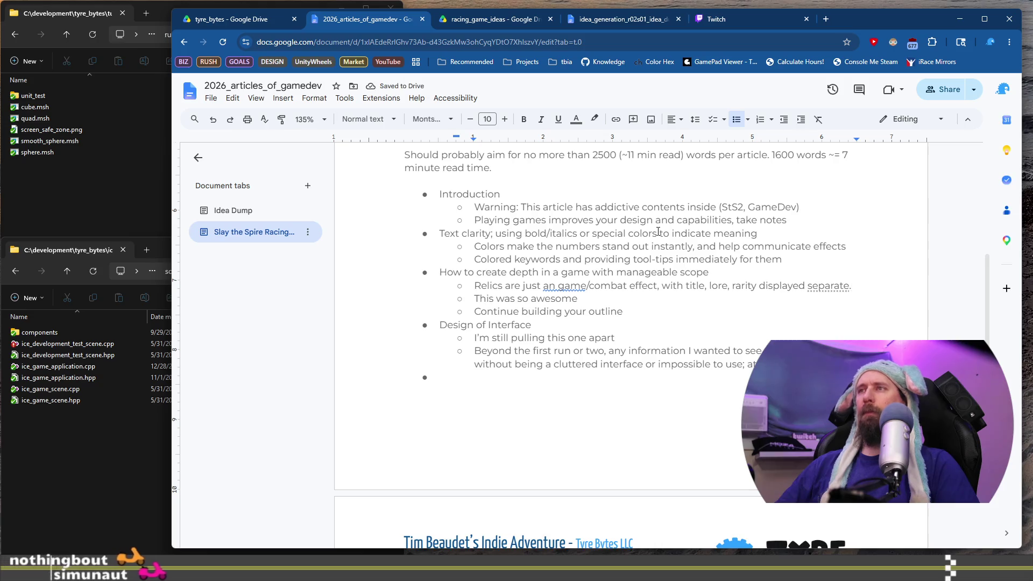
click(565, 286)
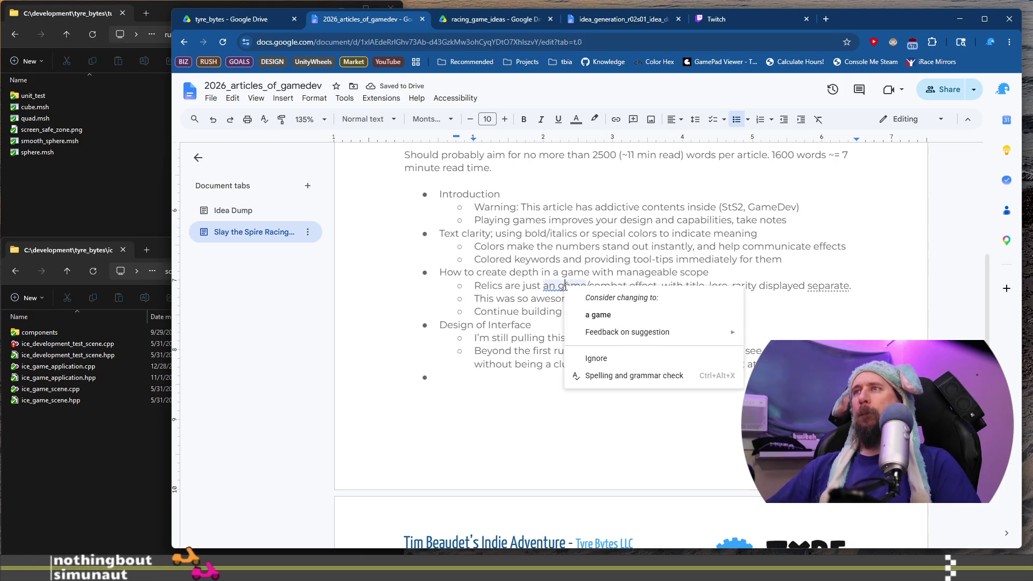
Fix 'an game' to 'a game', parenthesise title, lore, rarity as 'displayed separately', then add a bullet
click(598, 314)
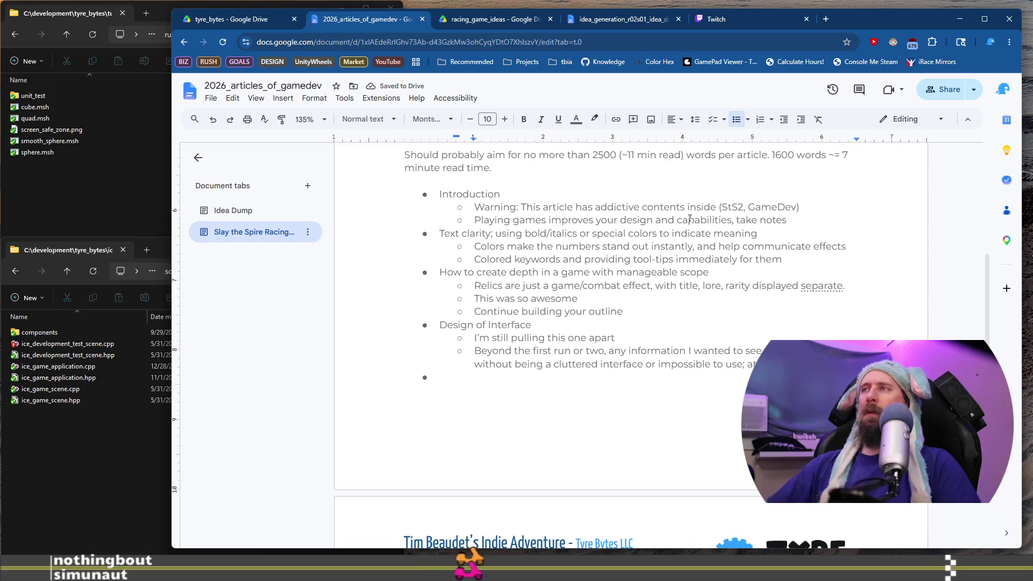
key(ctrl+BackSpace)
text(()
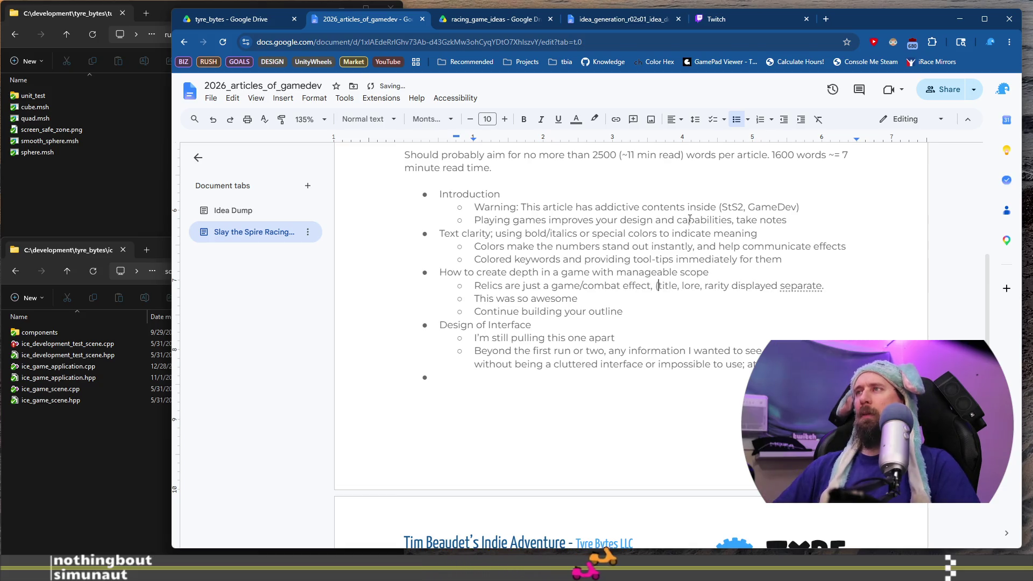
key(Right)
key(Right)
key(Right)
key(Delete)
text(,)
key(End)
key(BackSpace)
text(.)
key(ctrl+Left)
text(l)
key(Return)
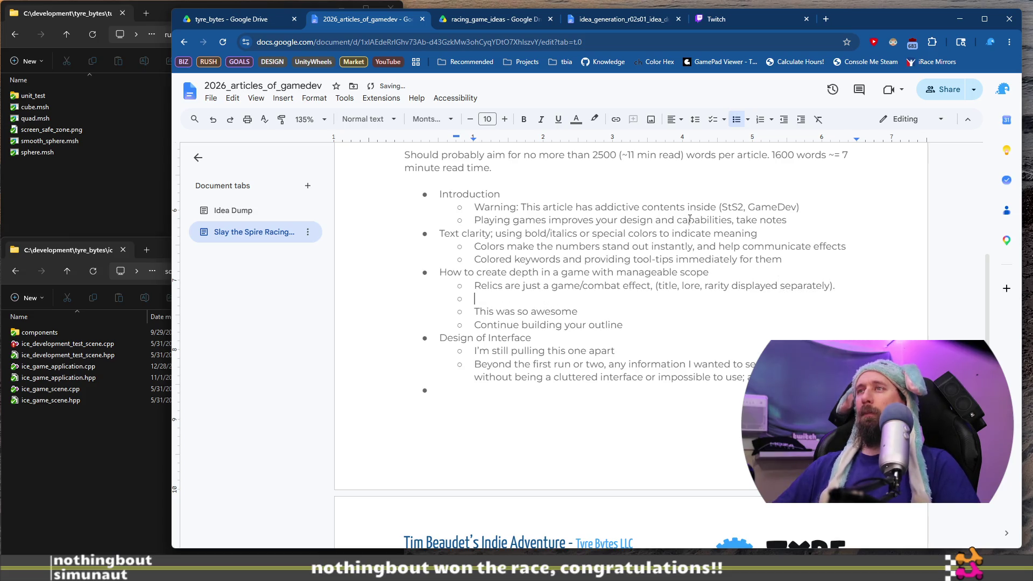
Indent a nested bullet under Relics reading 'That separate display is nearly entirely free'
key(Tab)
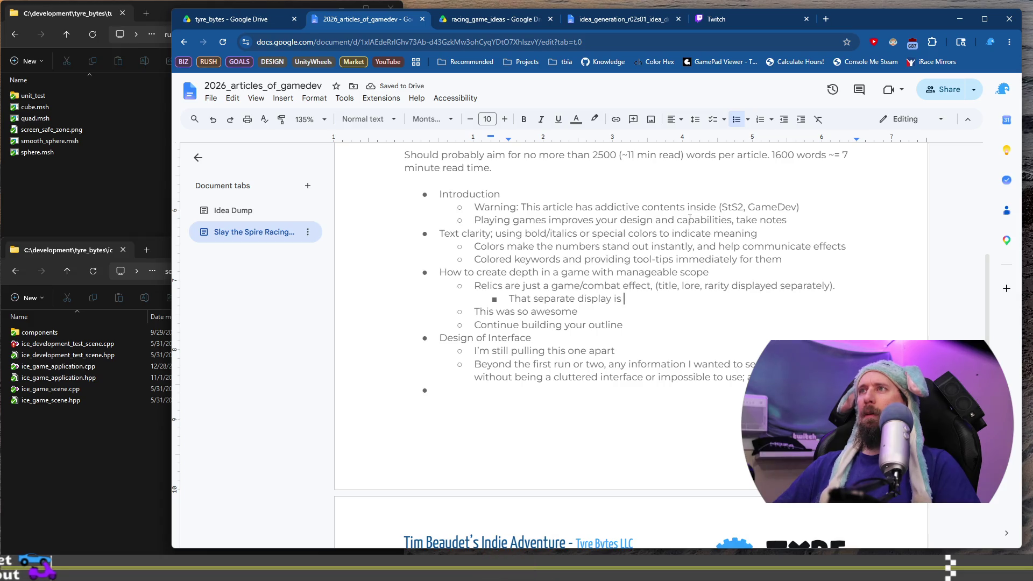
text(nearl)
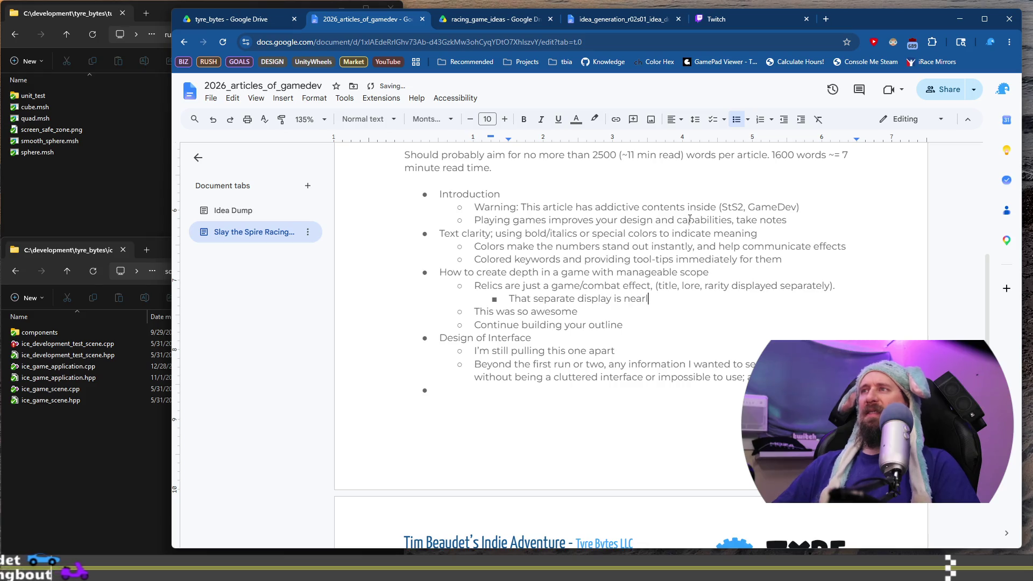
text(y comp)
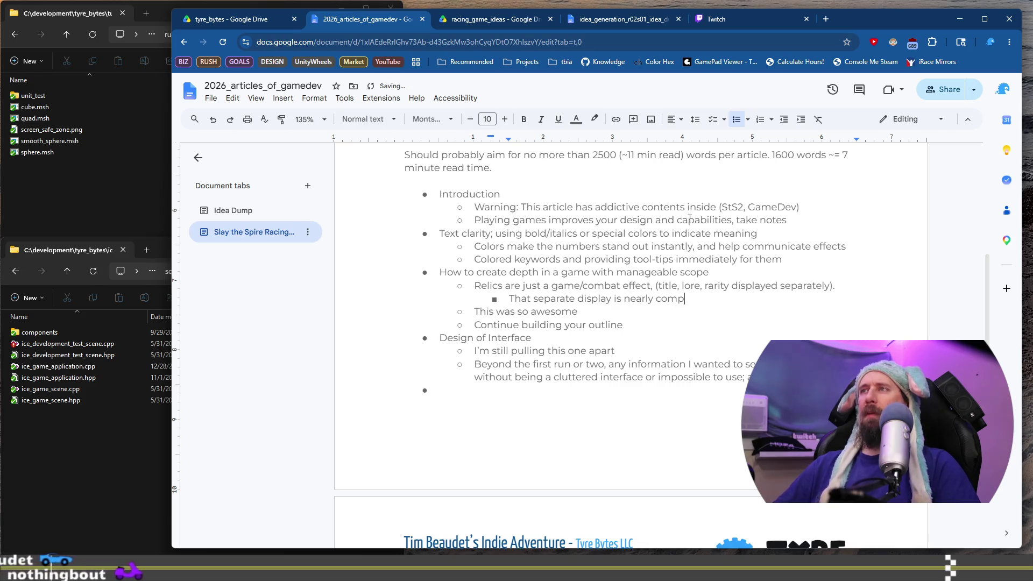
key(BackSpace)
key(BackSpace)
key(BackSpace)
key(BackSpace)
text(enti)
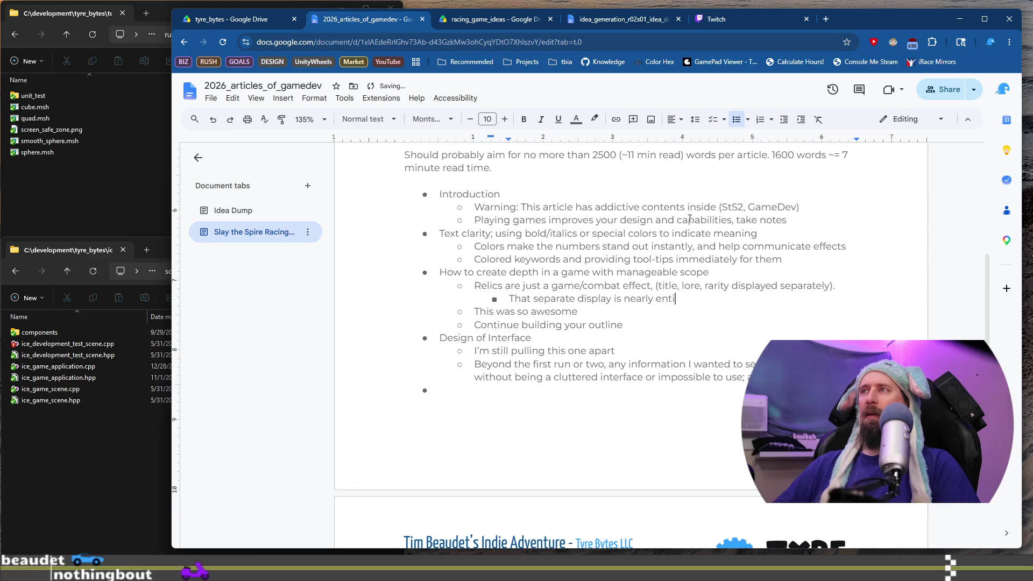
text(rely)
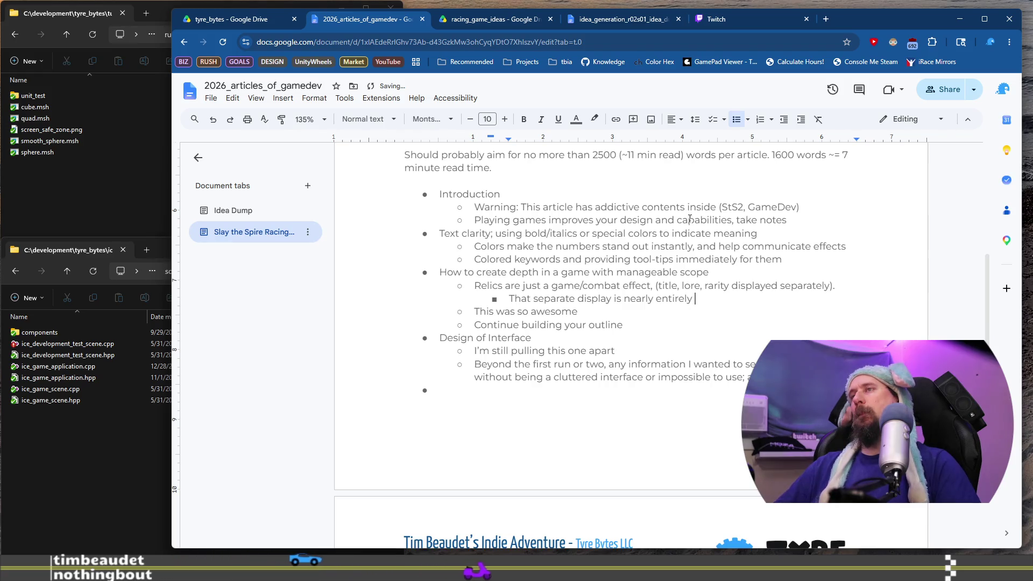
text( free)
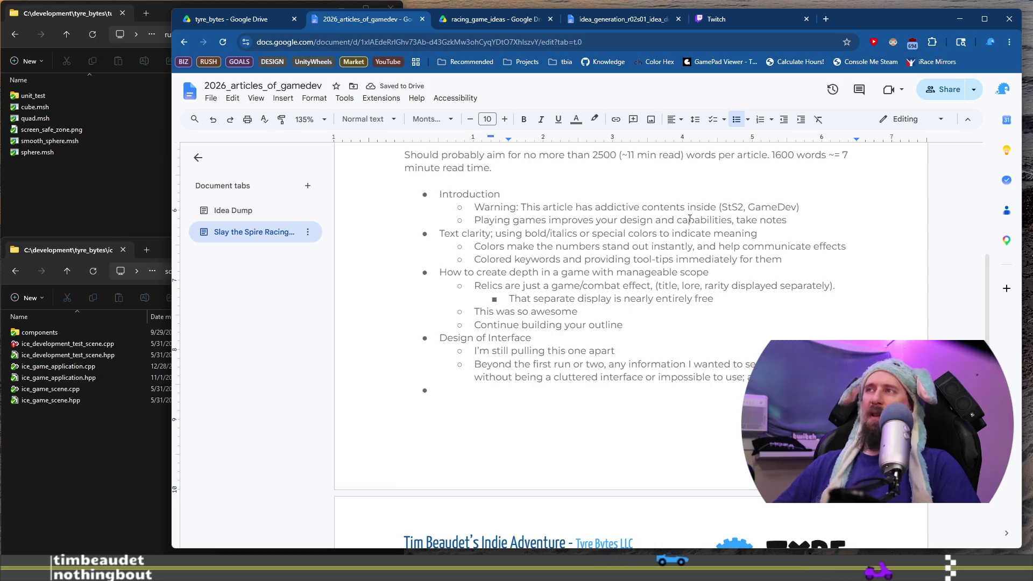
key(ctrl+shift+Left)
key(ctrl+shift+Left)
key(ctrl+shift+Right)
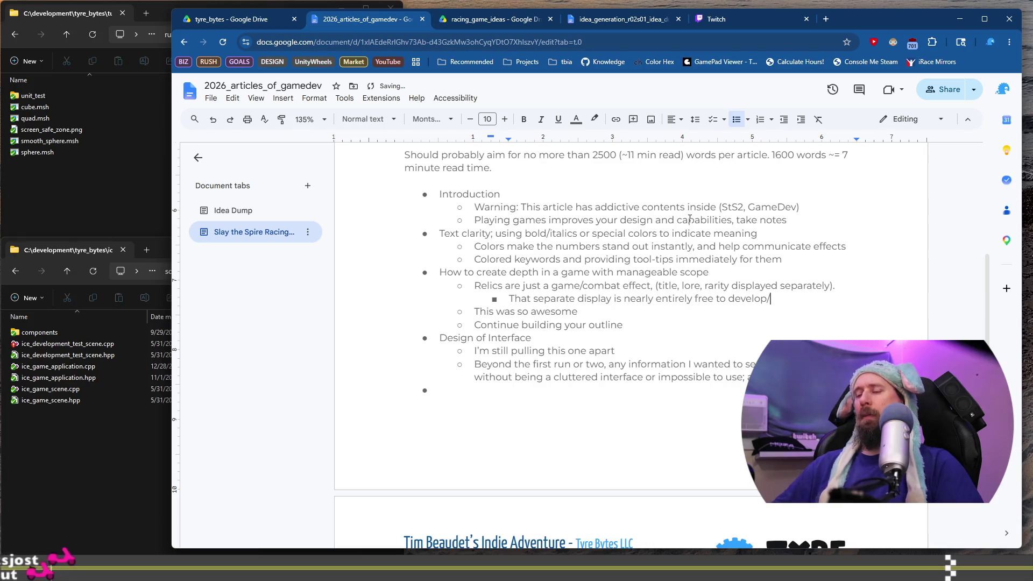
Finish the nested note with 'to develop/smart reuse.'
text(huge reuse)
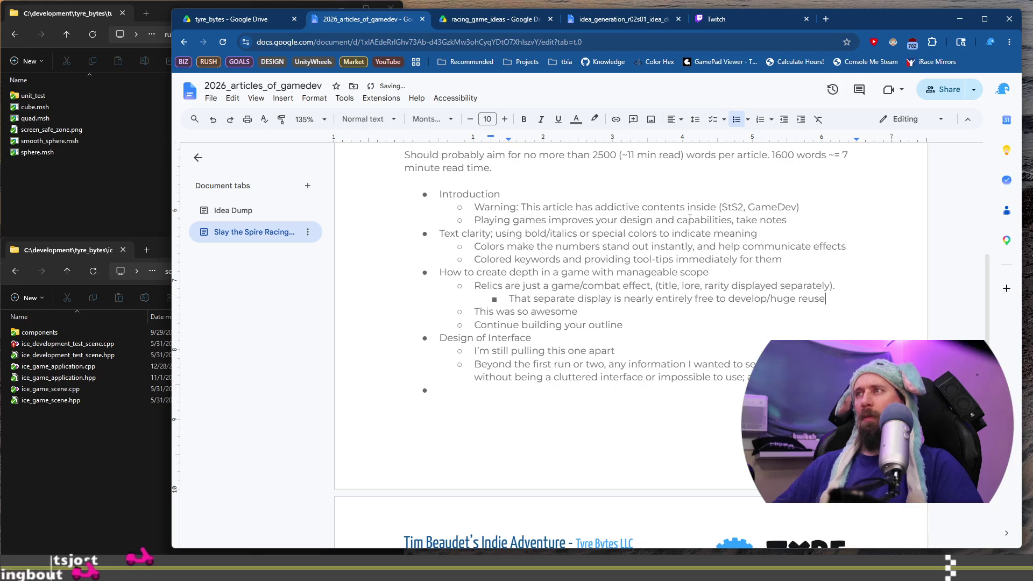
key(ctrl+Left)
key(BackSpace)
key(BackSpace)
key(BackSpace)
text(smart)
key(End)
text(.)
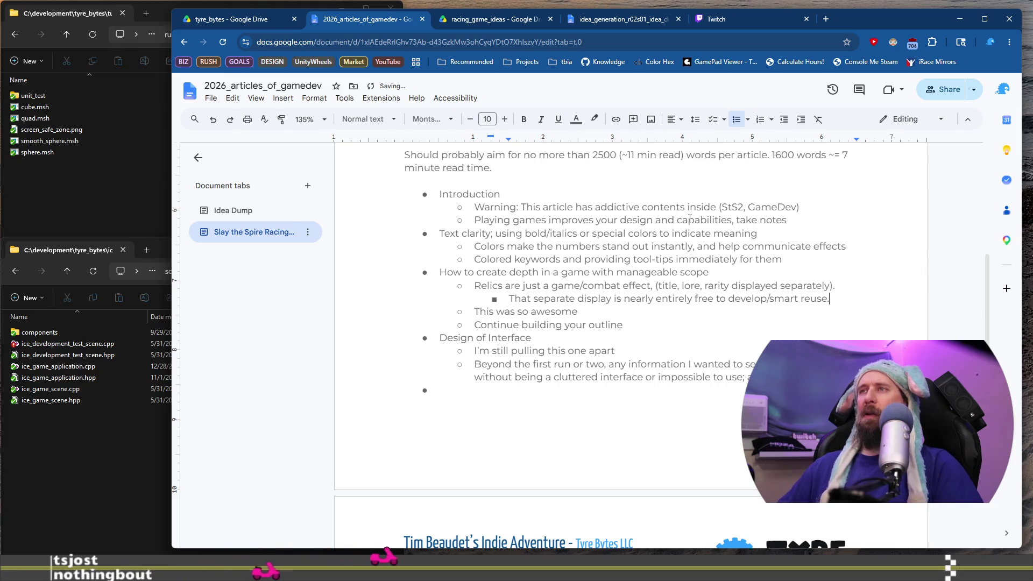
key(Down)
key(shift+Home)
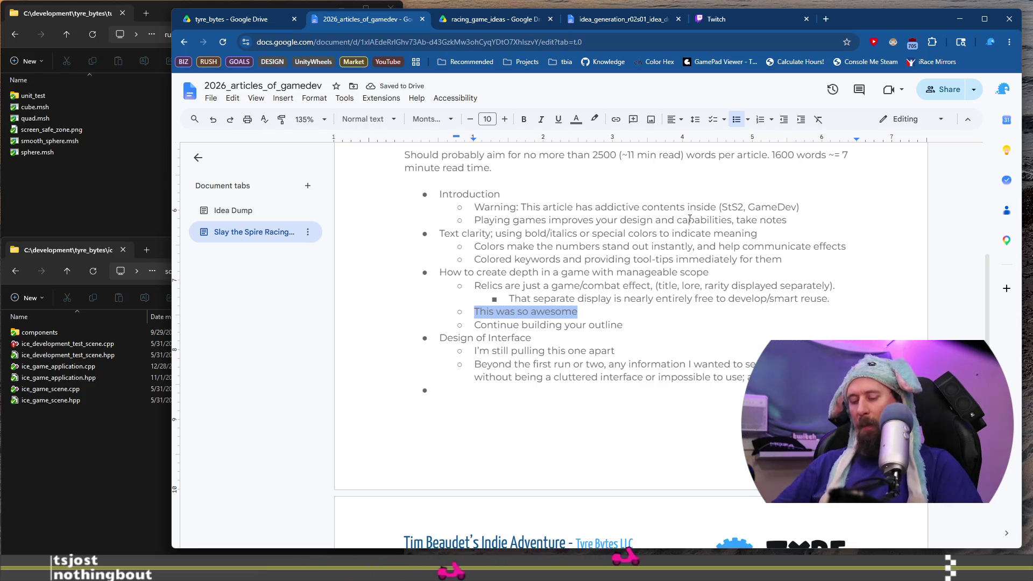
Write in the Potions bullet that potions and cards could reuse code
text(P)
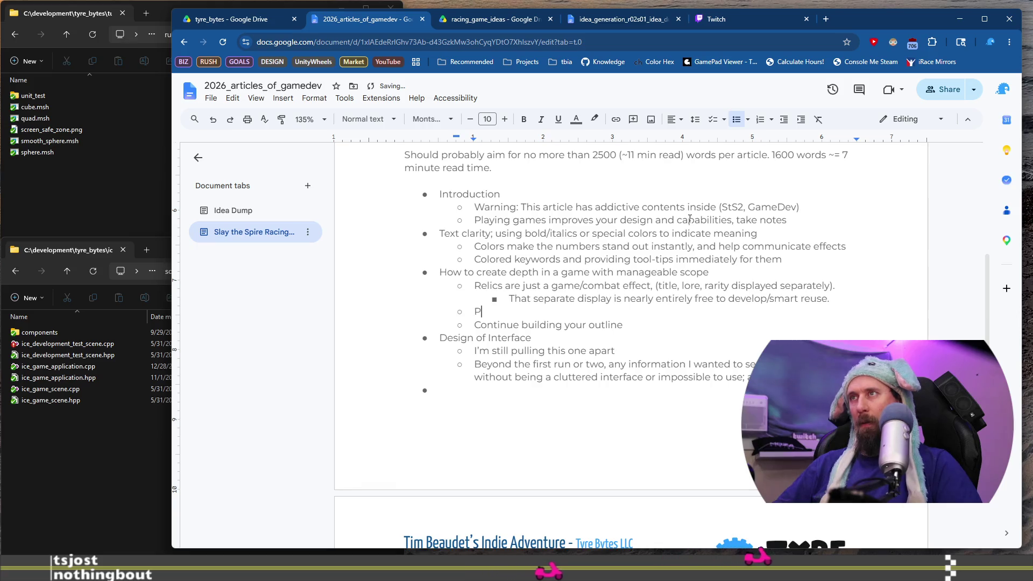
key(BackSpace)
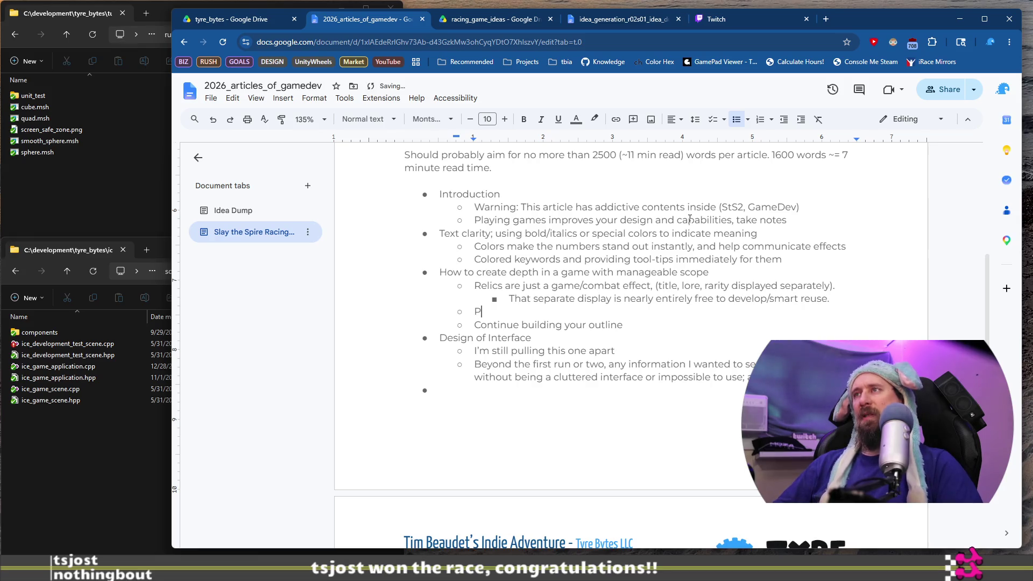
text(otions and cards are always comba)
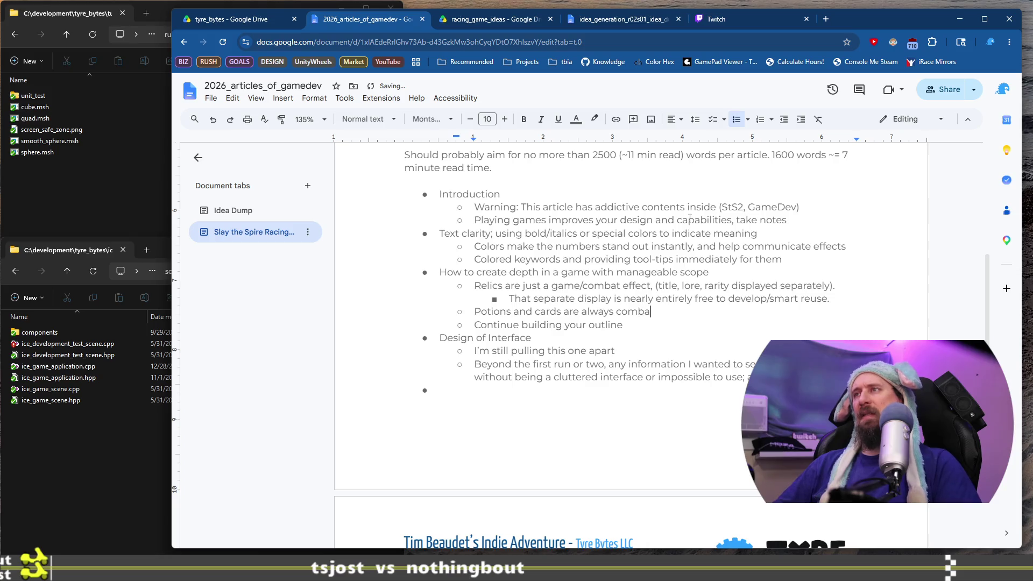
text(t effects, and an)
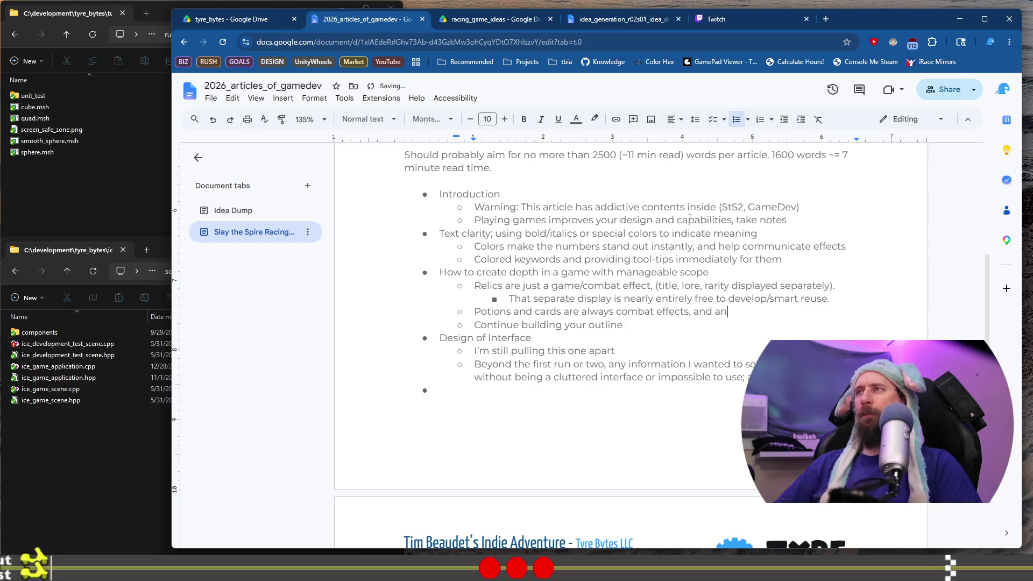
text(y )
text(relic)
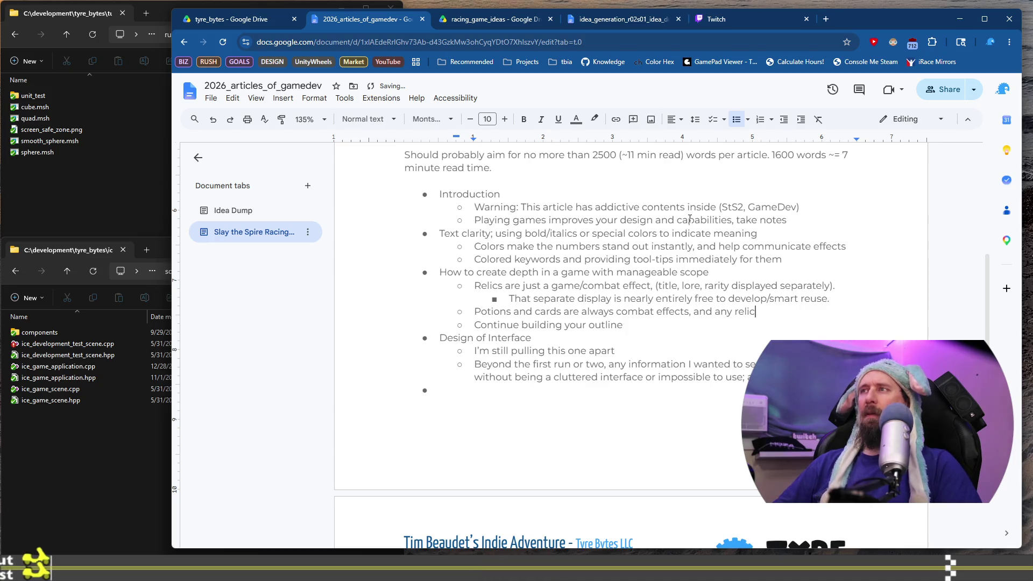
text(s with com)
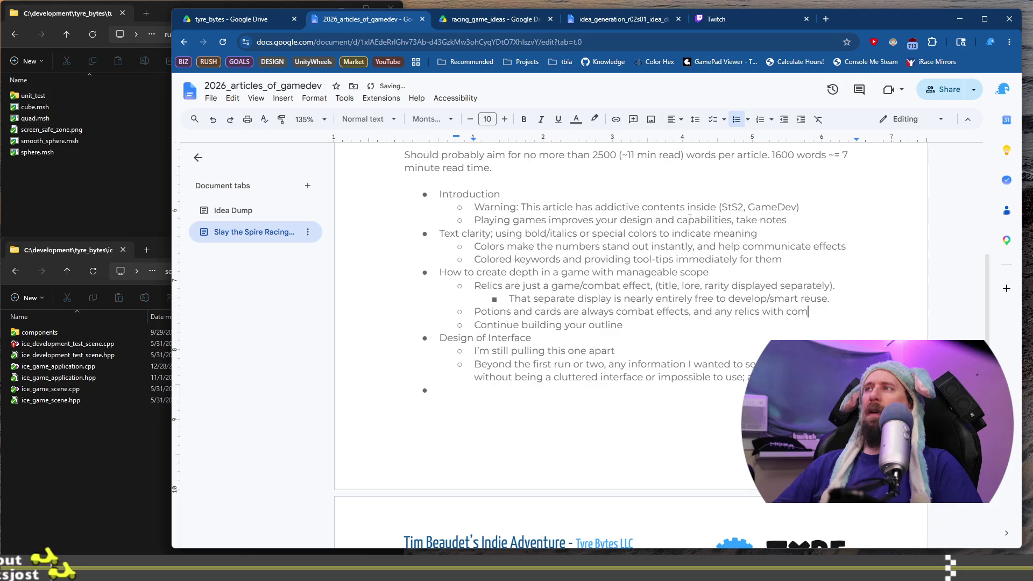
text(bat)
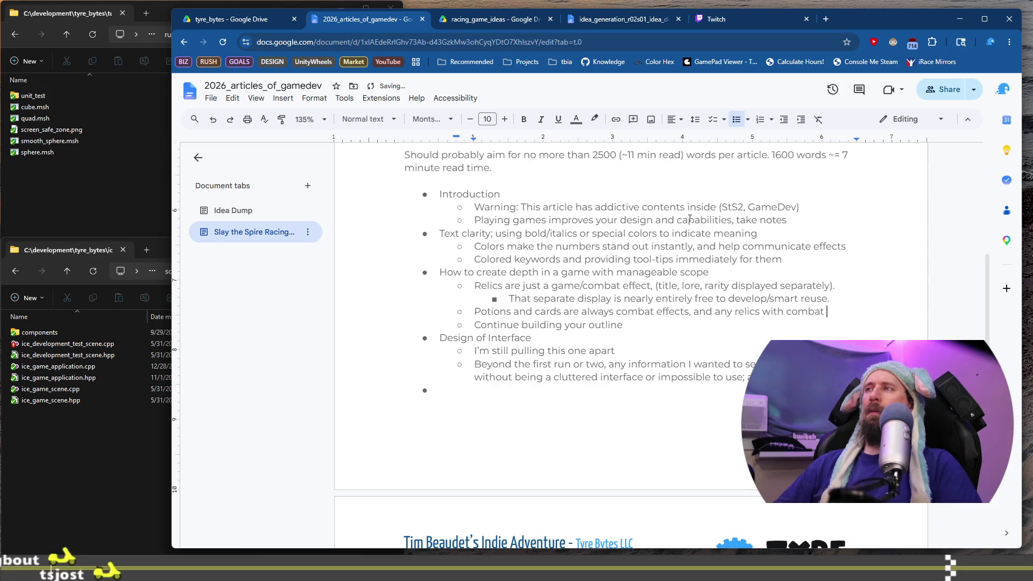
key(ctrl+Left)
key(ctrl+Left)
key(ctrl+Left)
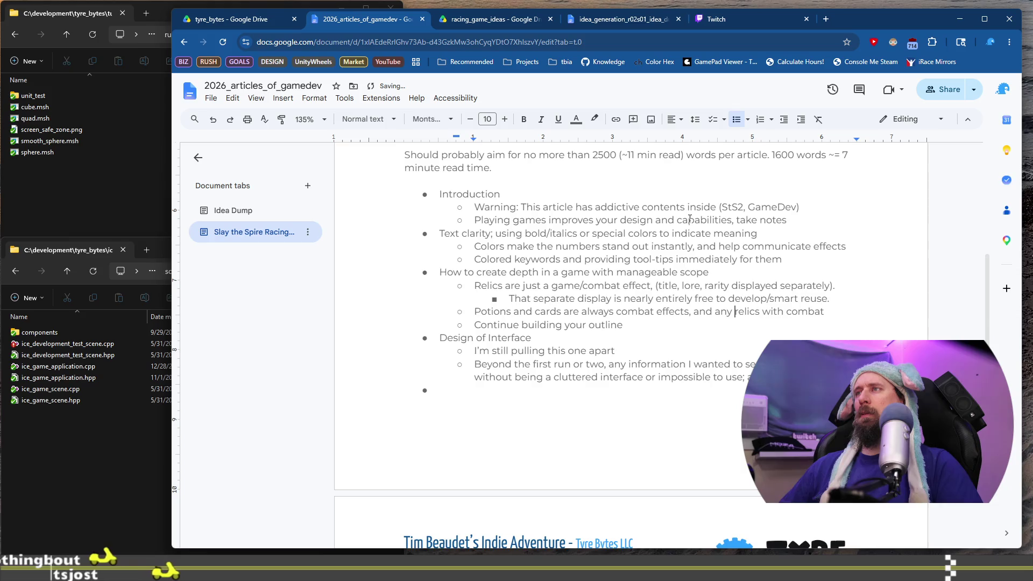
key(shift+End)
text(ca)
key(BackSpace)
text(ould)
text(re a common code)
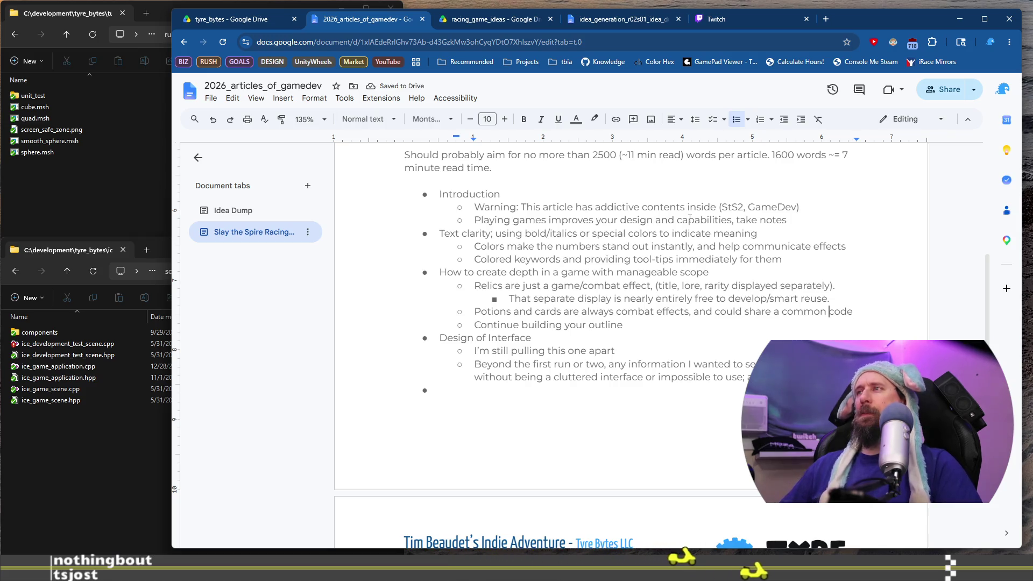
key(ctrl+Left)
key(ctrl+shift+Left)
key(ctrl+shift+Left)
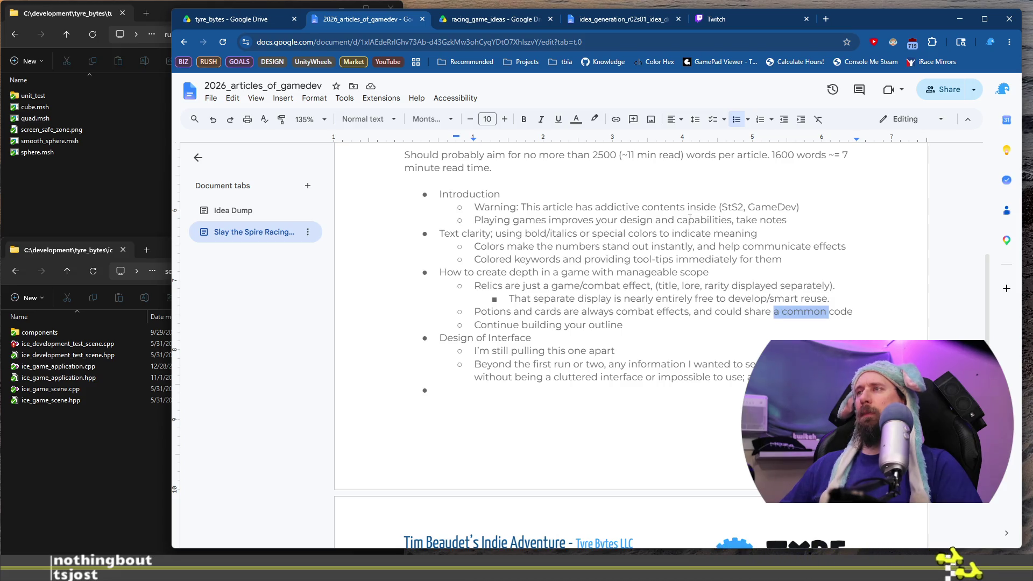
key(BackSpace)
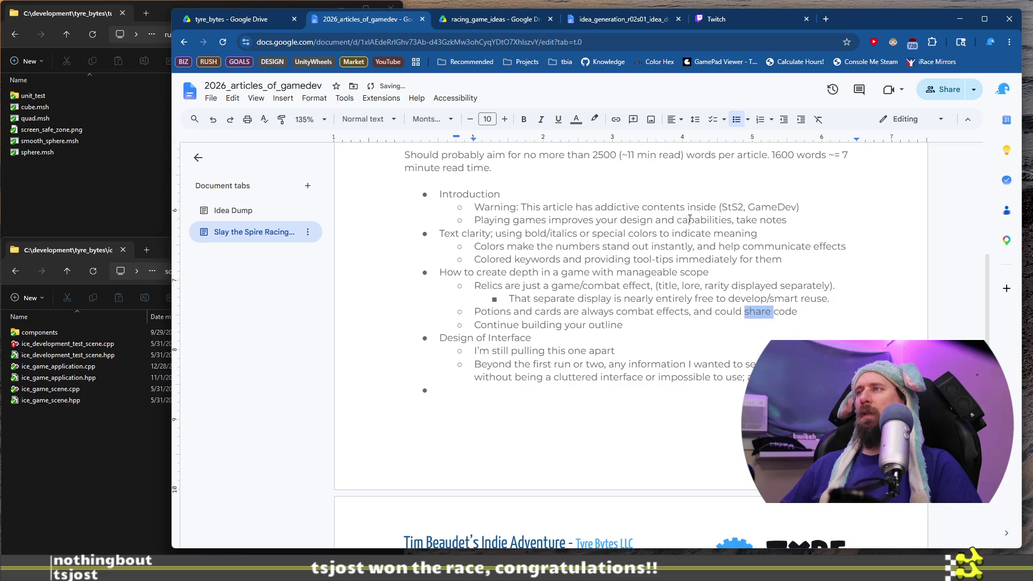
text(reu)
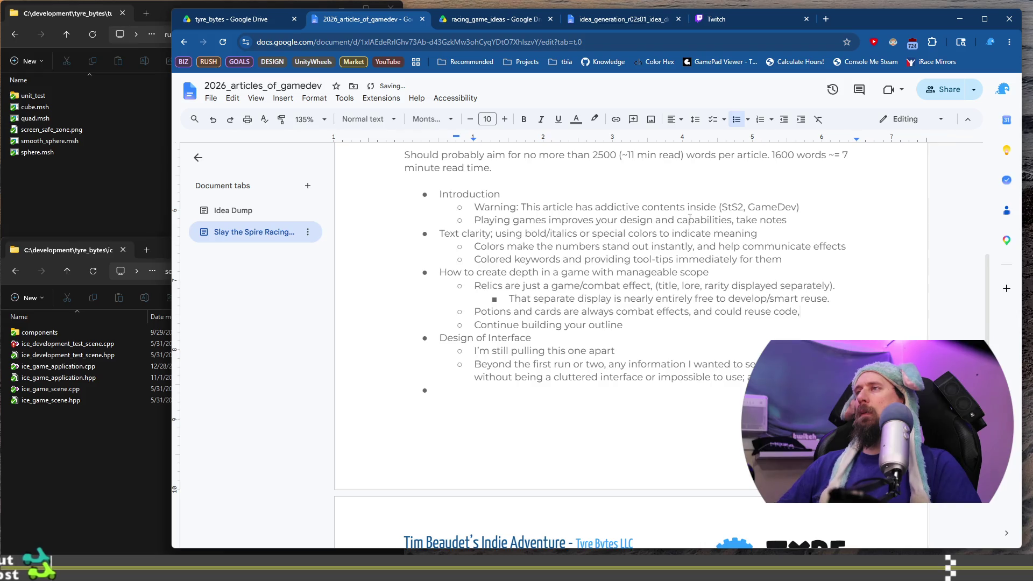
Append ', potion being a special card outside the deck.' to the Potions bullet
text(, p)
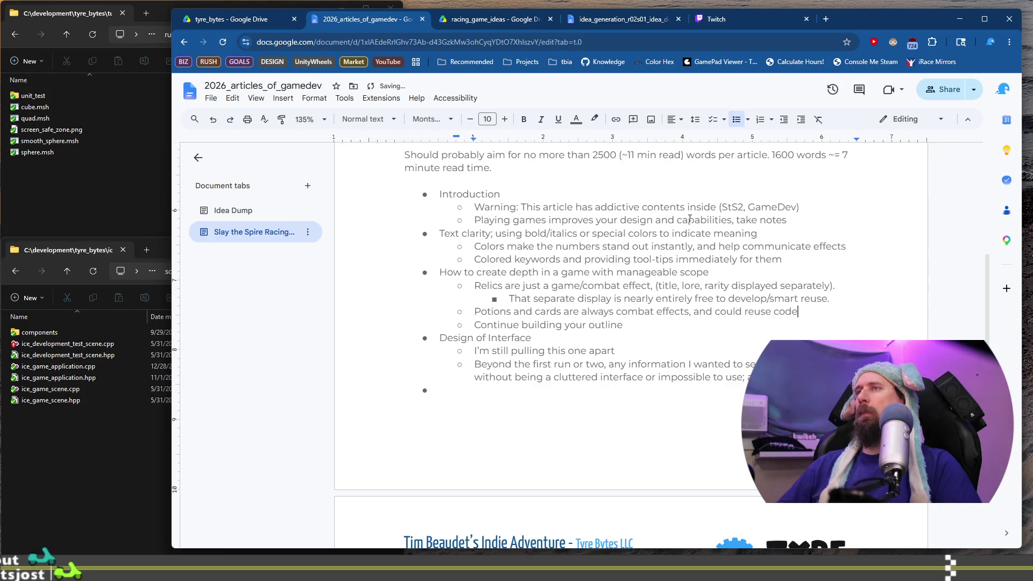
text(otion )
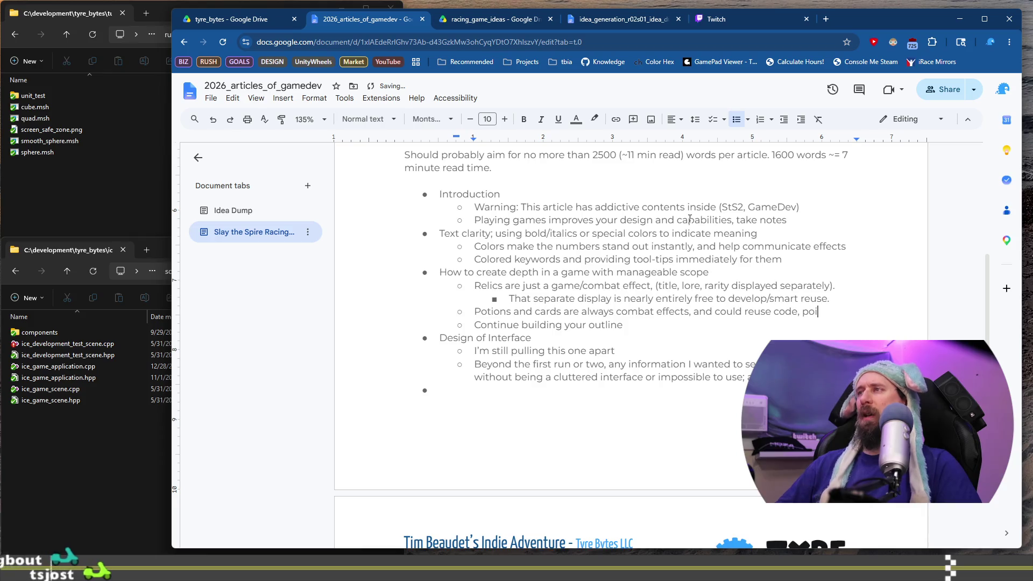
text(being a )
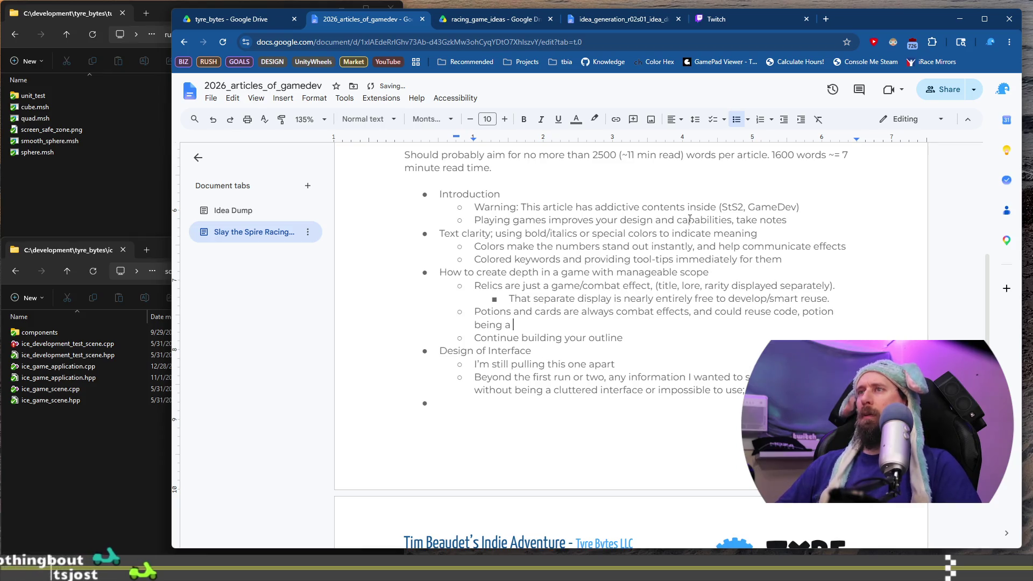
text(special car)
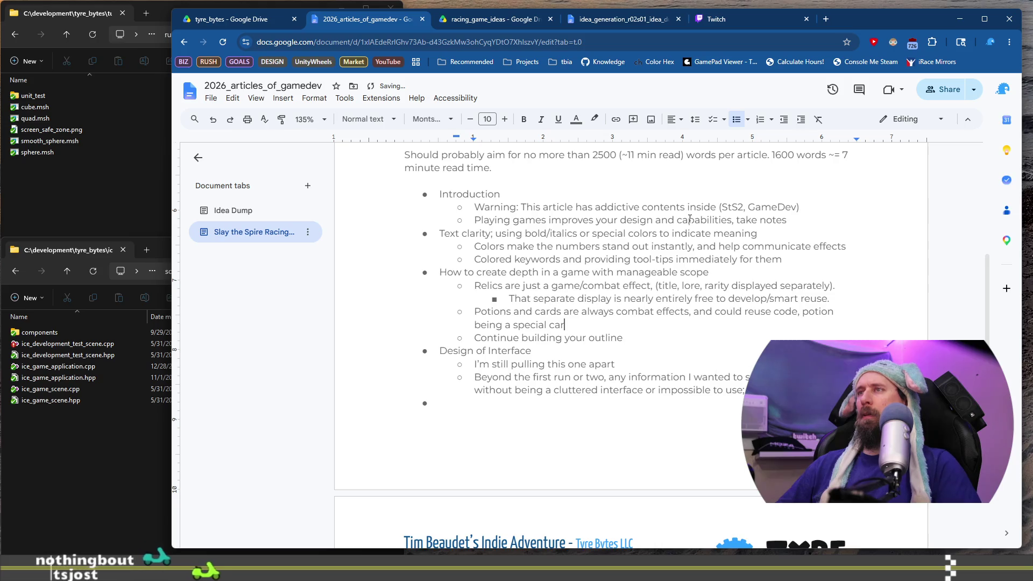
text(d you don)
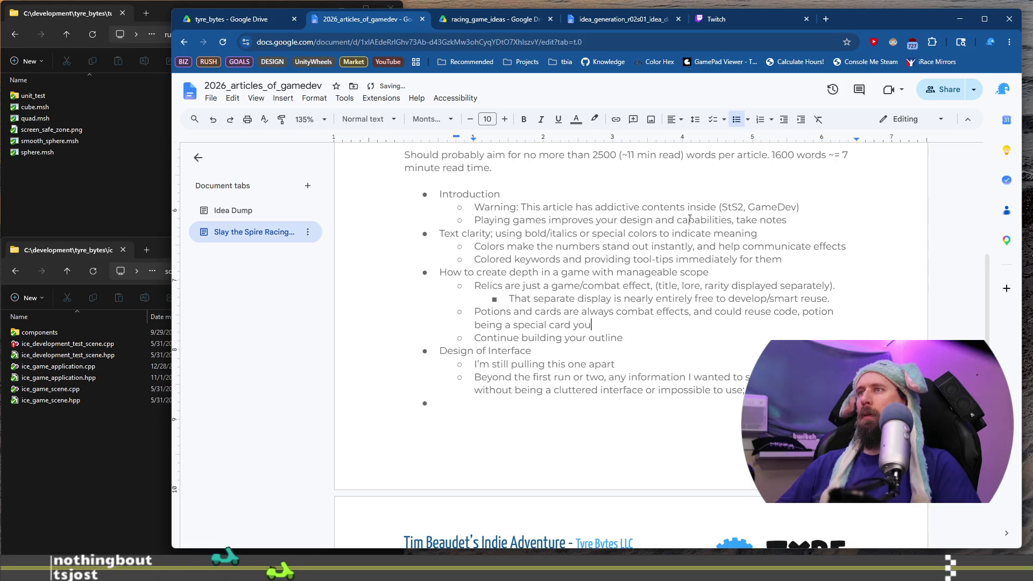
key(BackSpace)
key(BackSpace)
key(BackSpace)
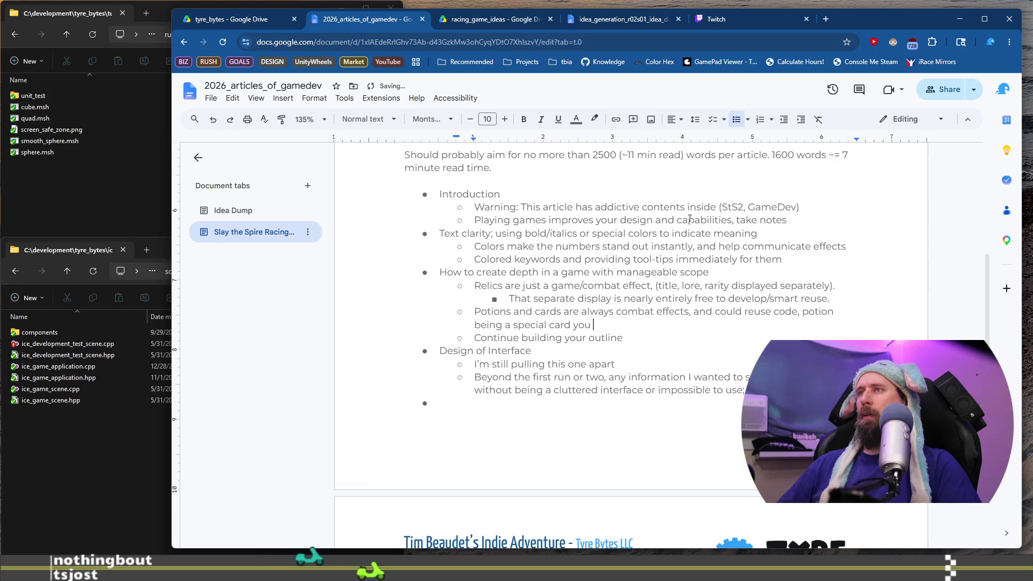
text(displayed)
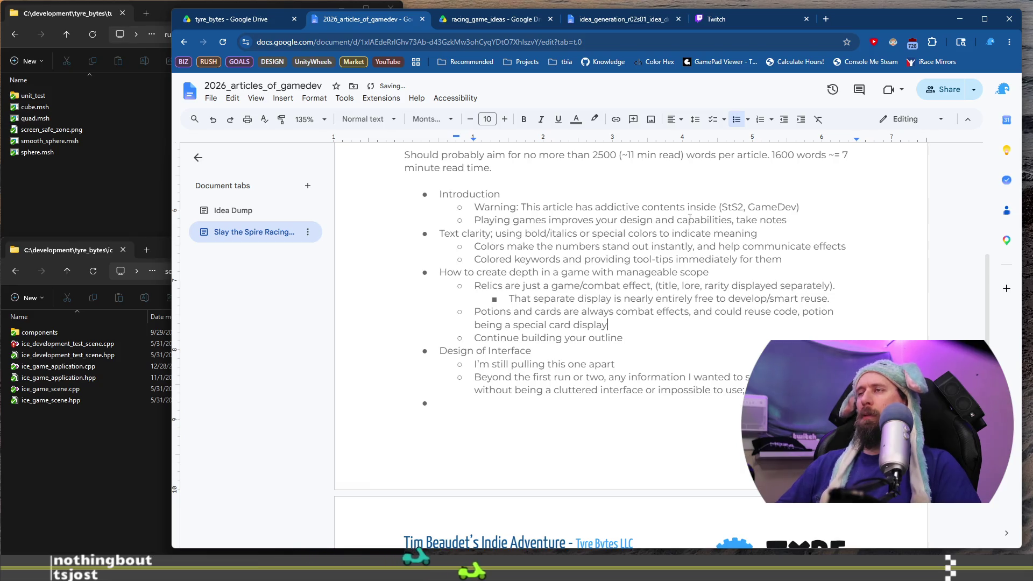
key(ctrl+BackSpace)
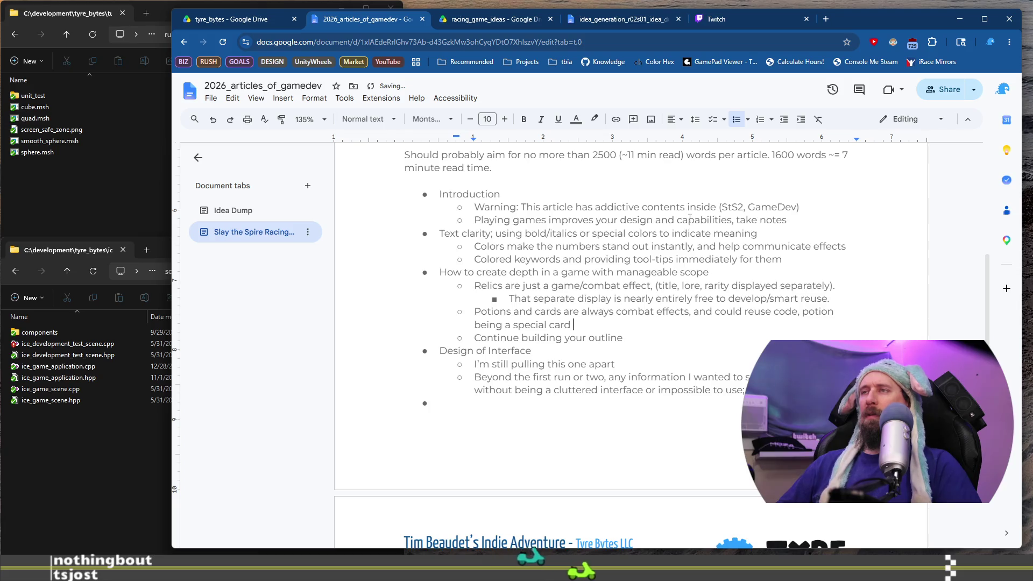
text(outside the deck)
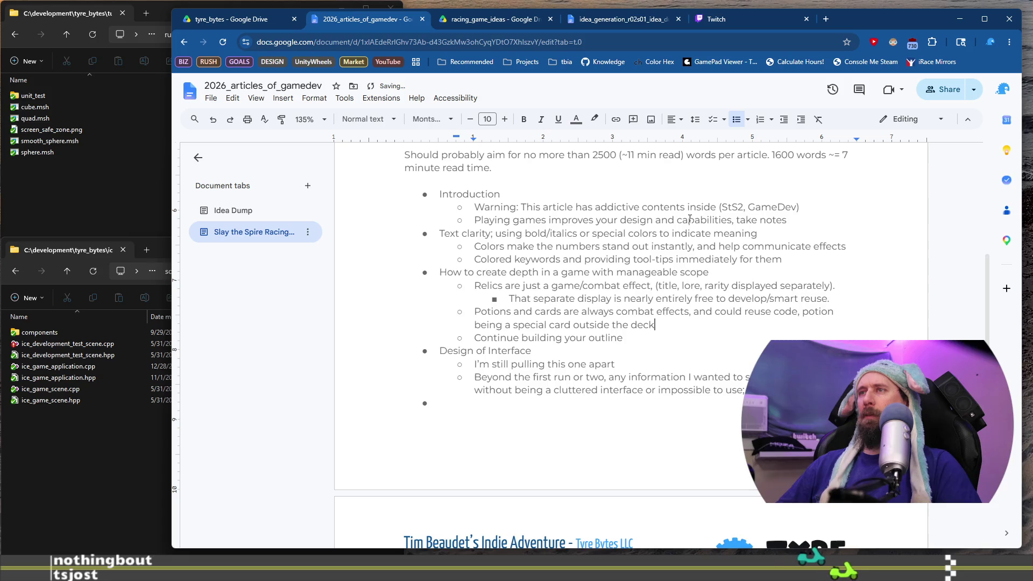
text(.)
key(Down)
key(shift+Home)
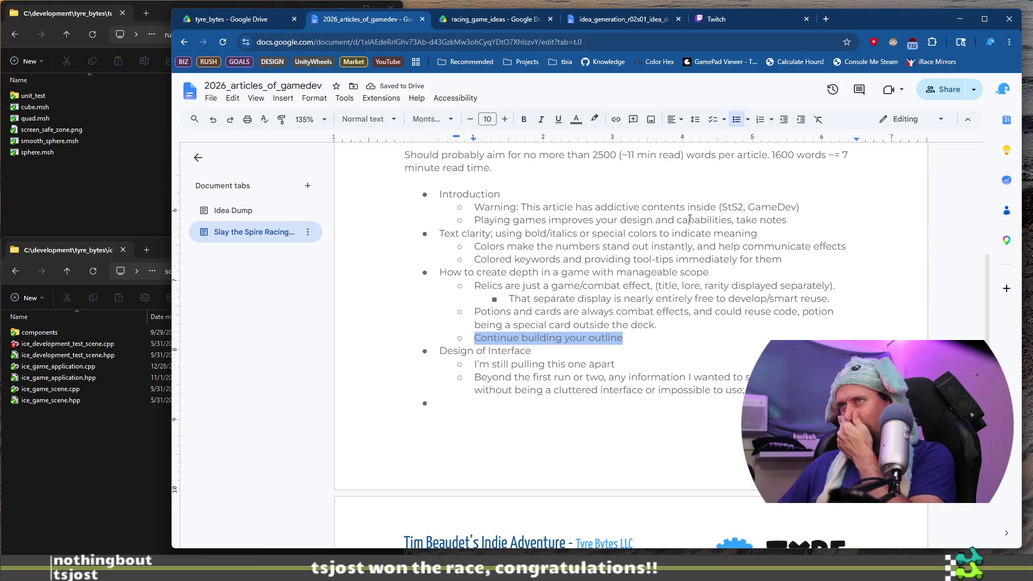
Replace the placeholder with 'The combinations of these combat effects could be upgrades on racecar.'
key(BackSpace)
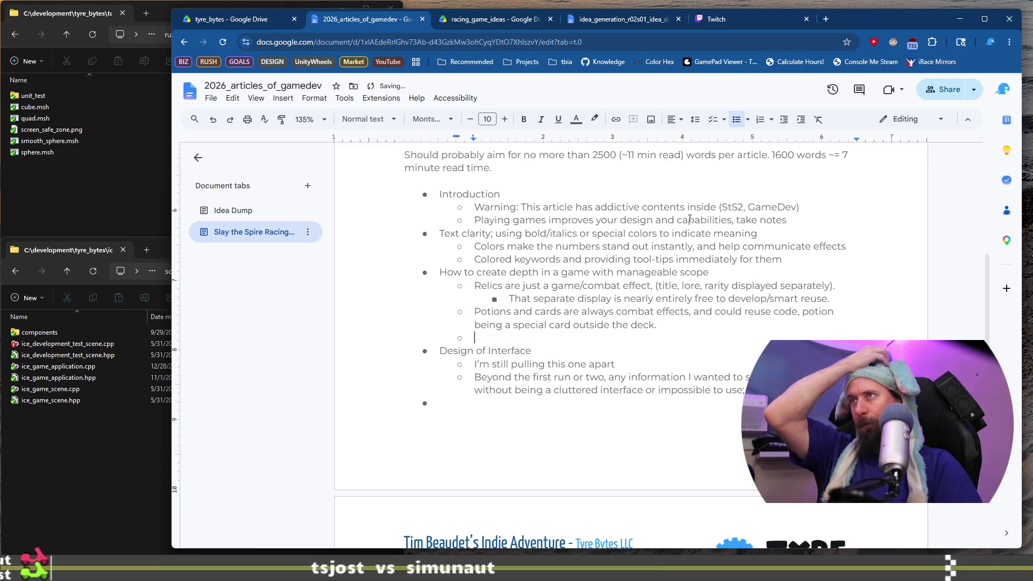
text(The combinations of thes)
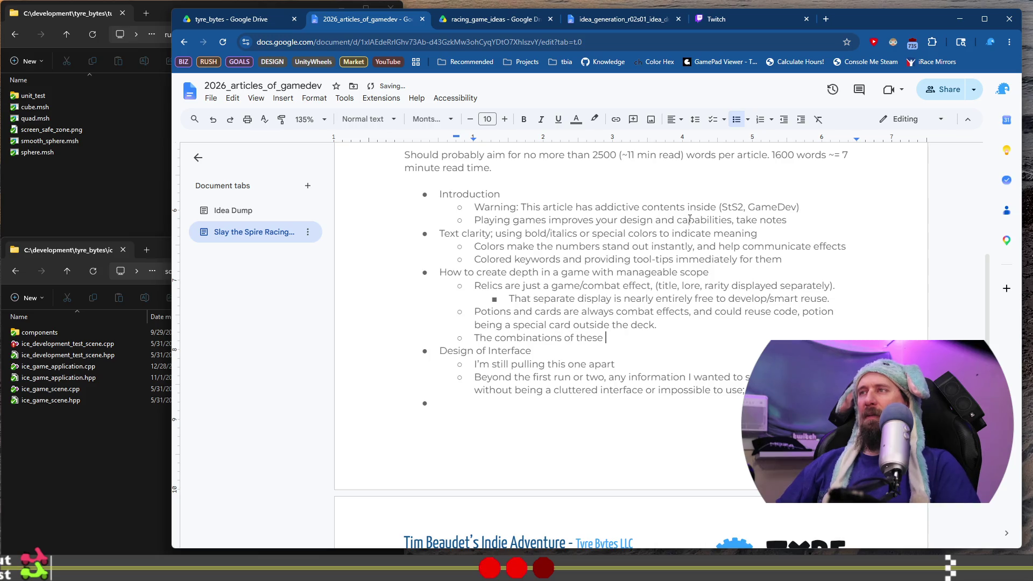
text(ects)
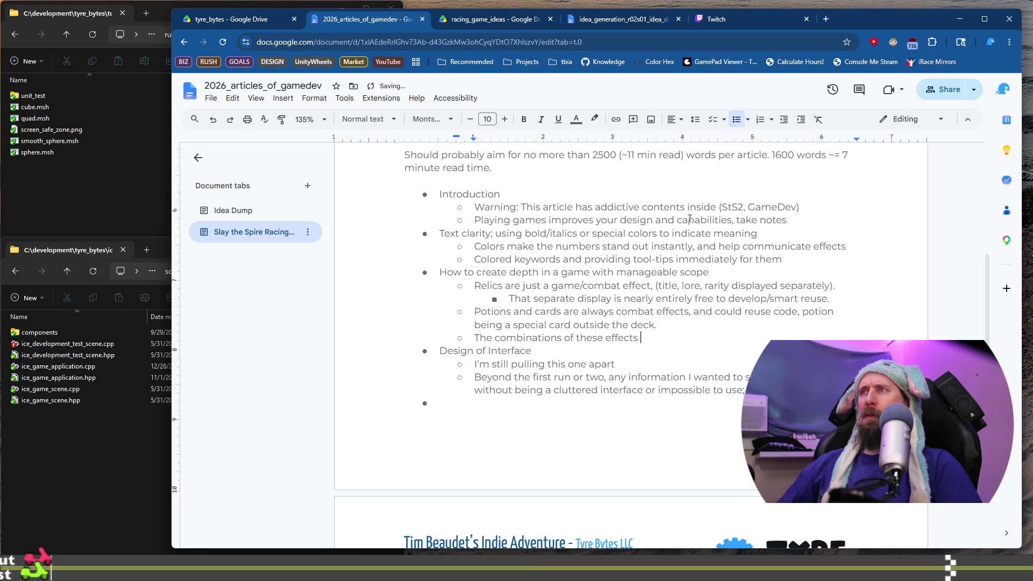
text(comba)
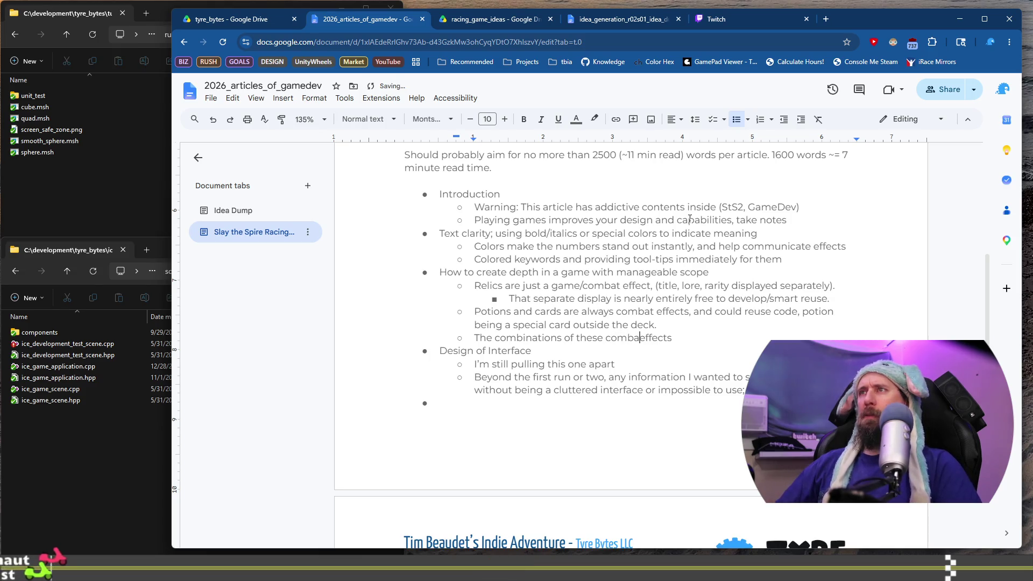
text(t)
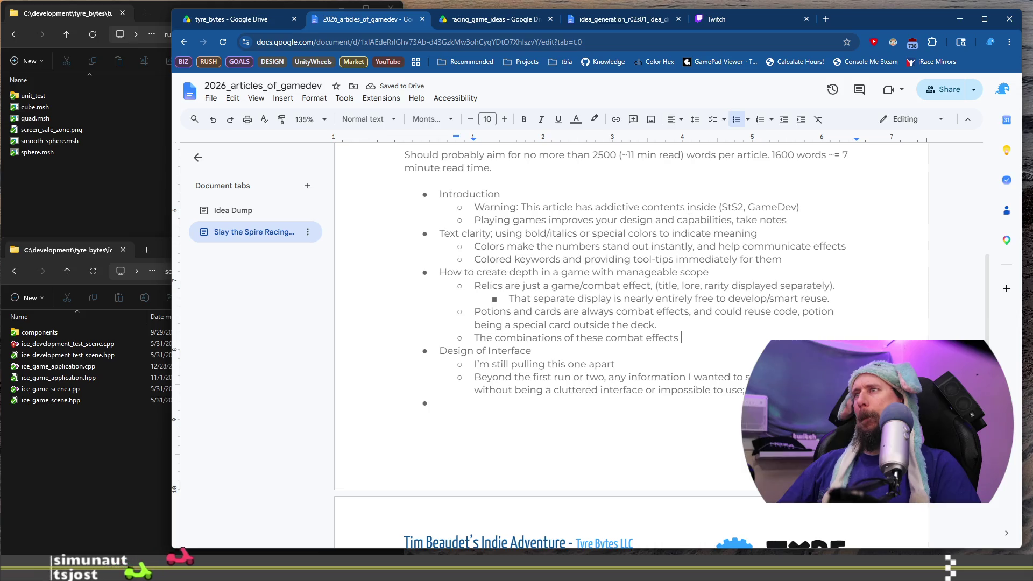
text(could be )
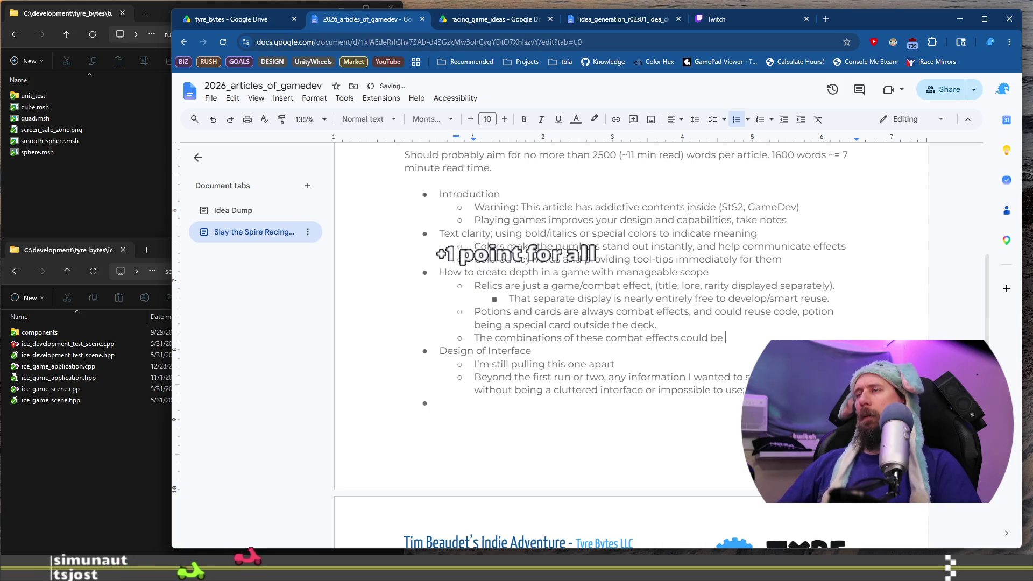
text(upgrade)
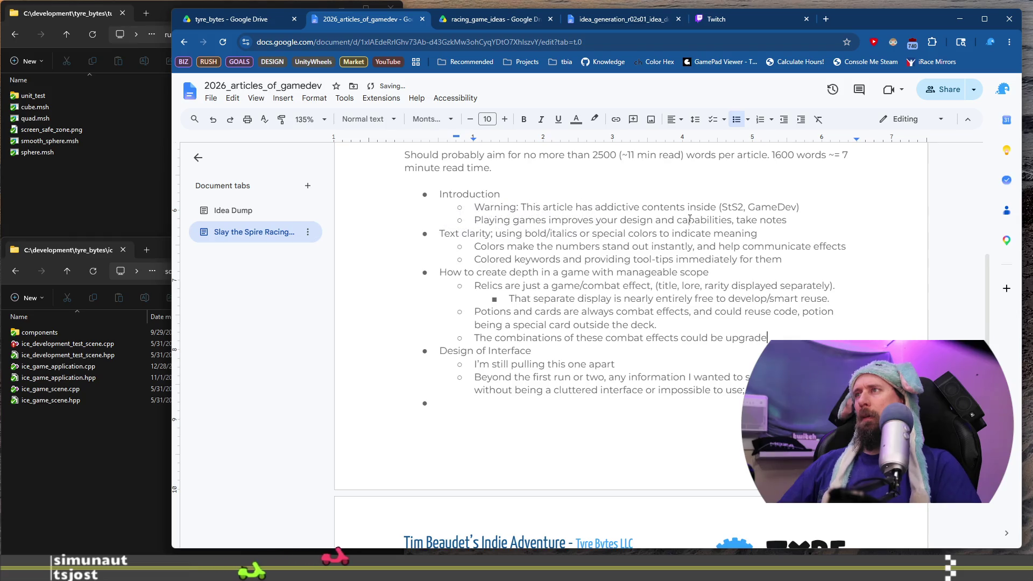
text(s. on racecar)
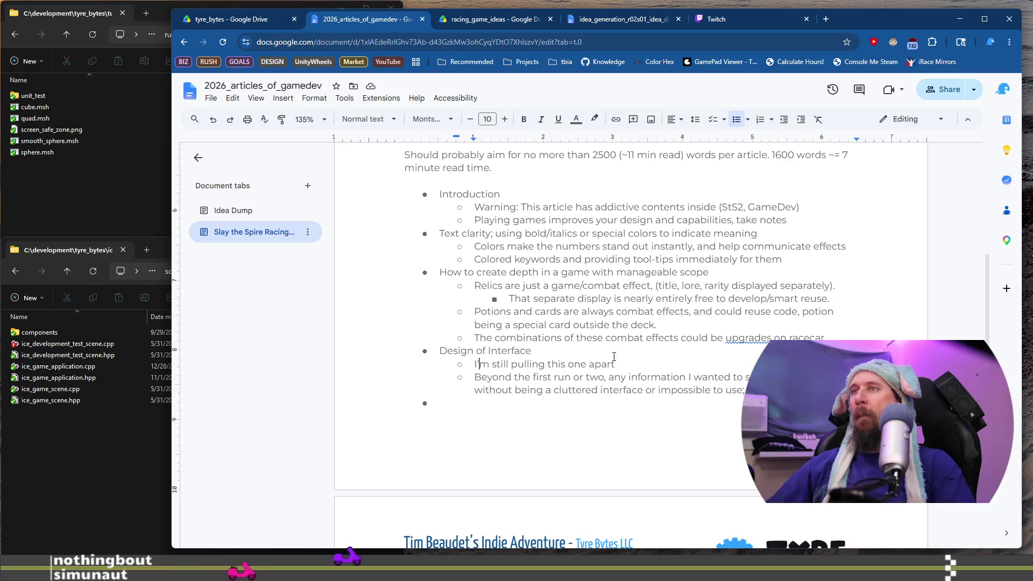
drag(436, 232, 649, 233)
Select the Design of Interface heading in the article outline
drag(633, 268, 439, 271)
drag(532, 351, 409, 342)
click(430, 348)
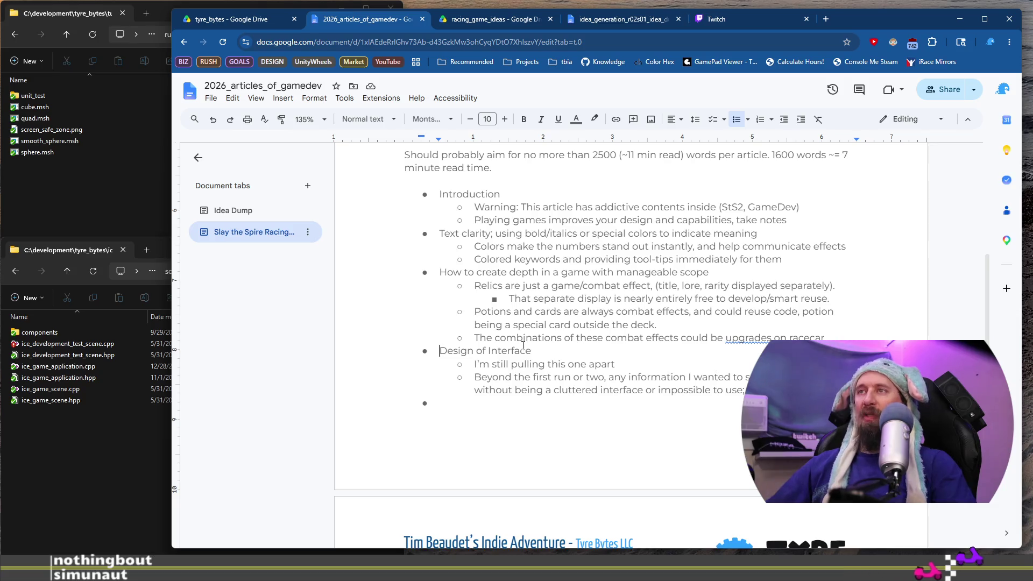
mouse_move(536, 345)
mouse_down()
mouse_move(414, 341)
mouse_move(423, 353)
mouse_up()
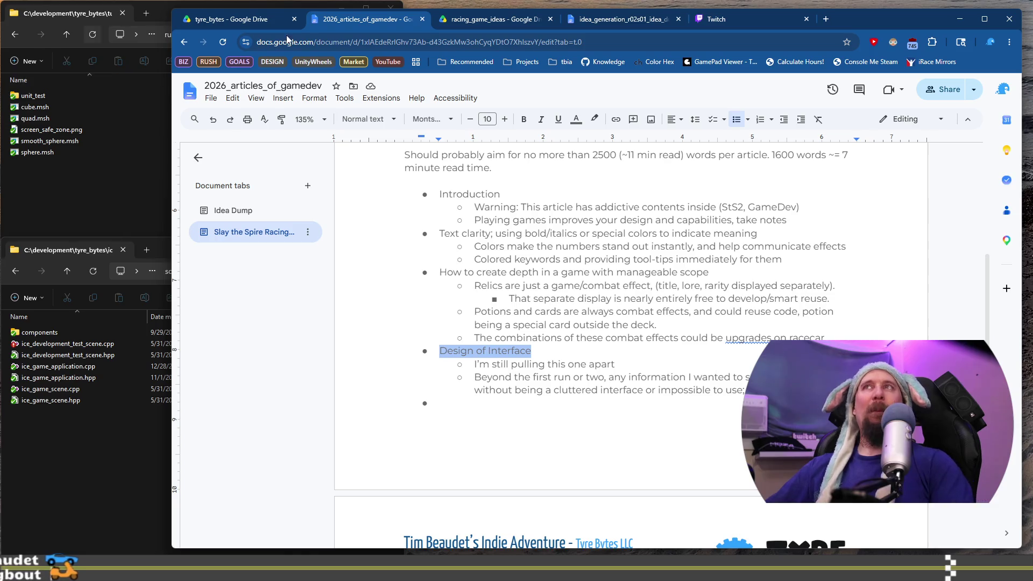
Open the Twitch clip linked under Car Fishing #2 in idea_generation_r02s01_idea_dump
click(618, 19)
click(537, 232)
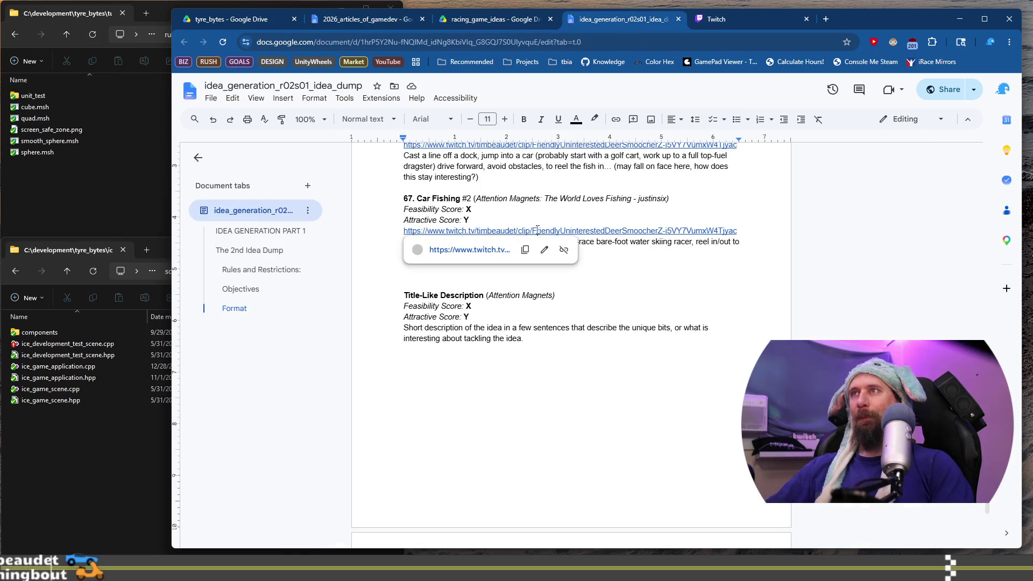
click(460, 247)
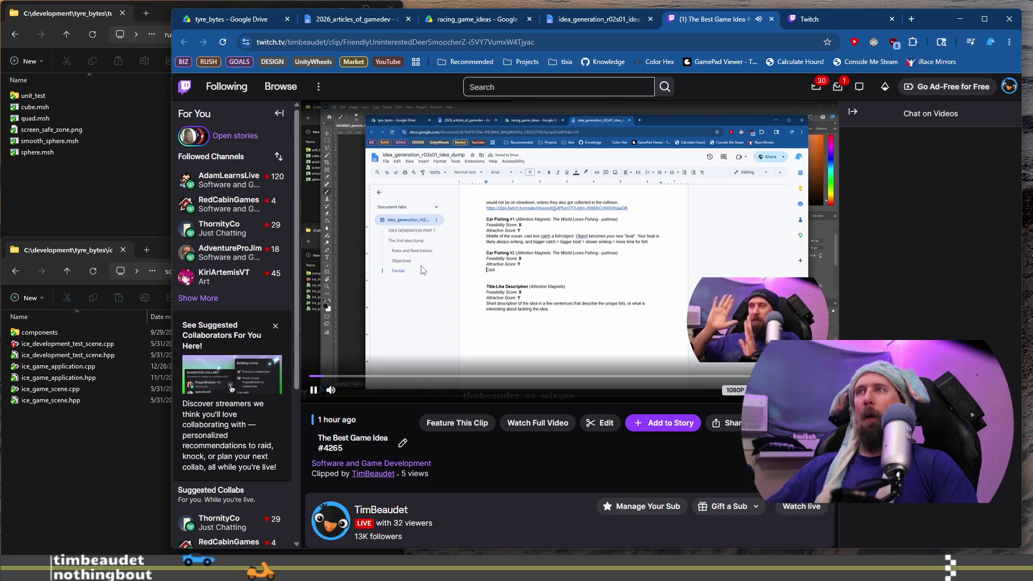
Pause 'The Best Game Idea #4265' clip and close its Twitch tab
mouse_move(335, 391)
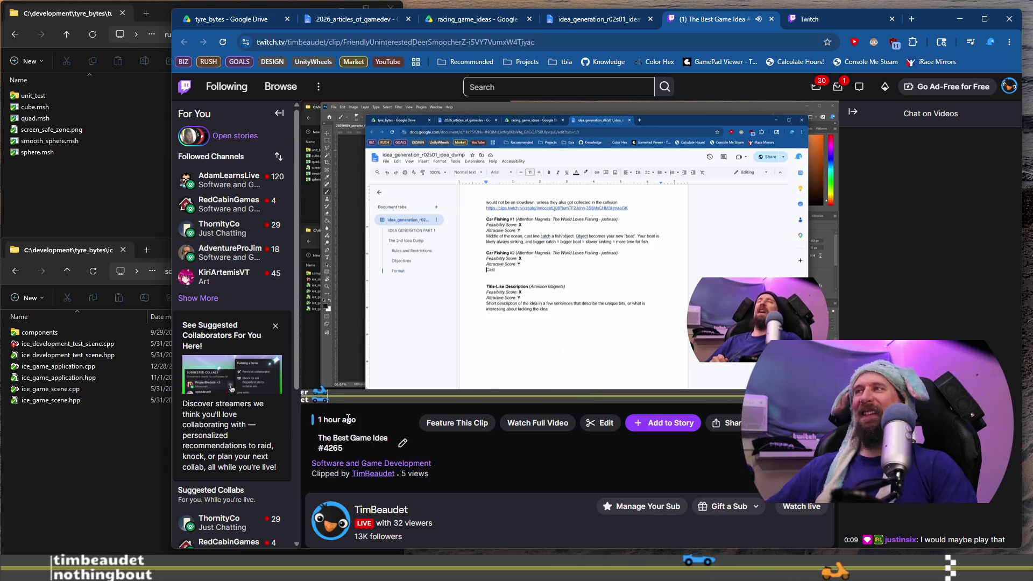
click(312, 391)
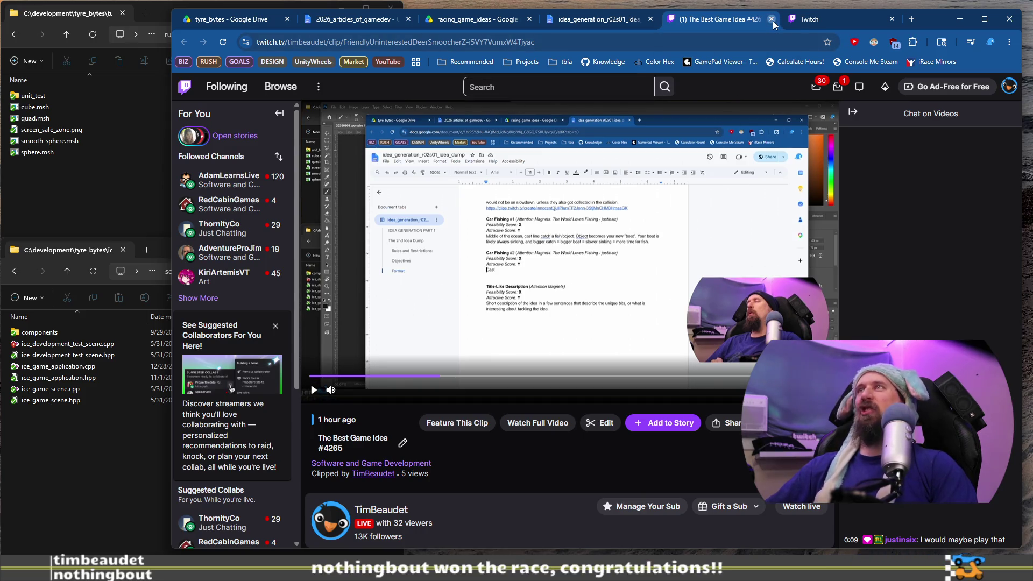
click(771, 19)
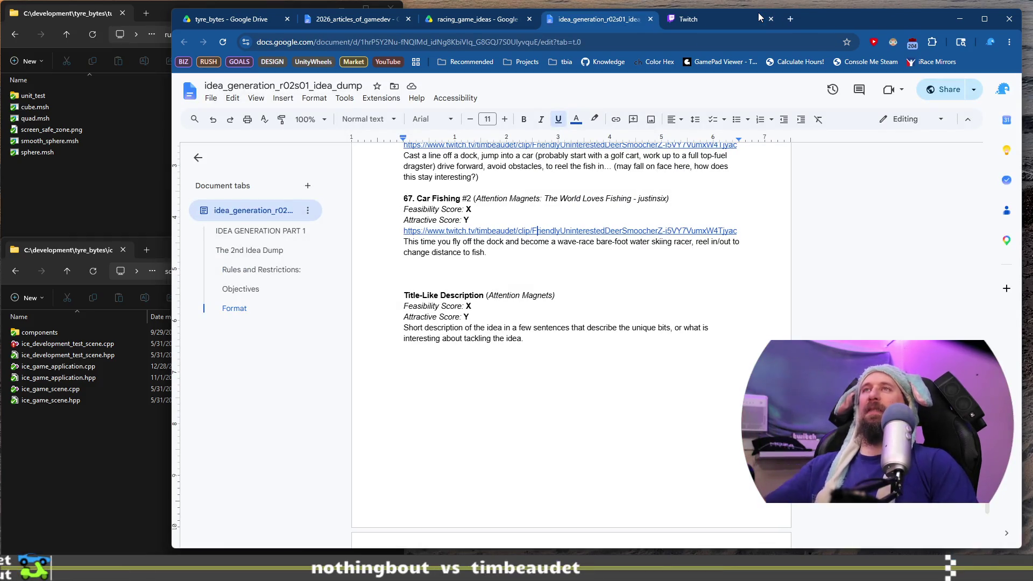
Return to the 2026_articles_of_gamedev document and begin typing the concluding bullet
click(369, 20)
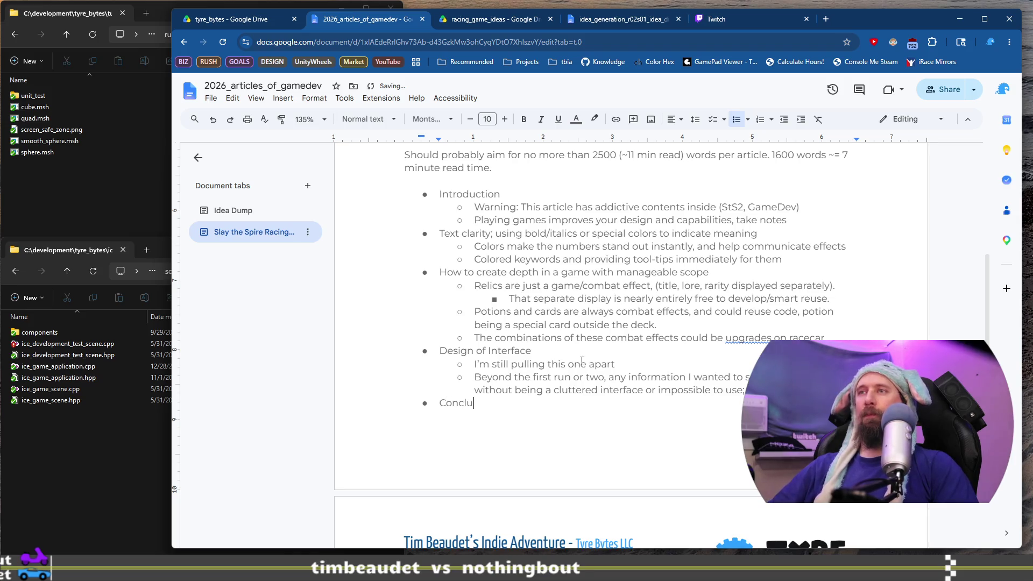
text(de)
scroll(581, 360, down, 3)
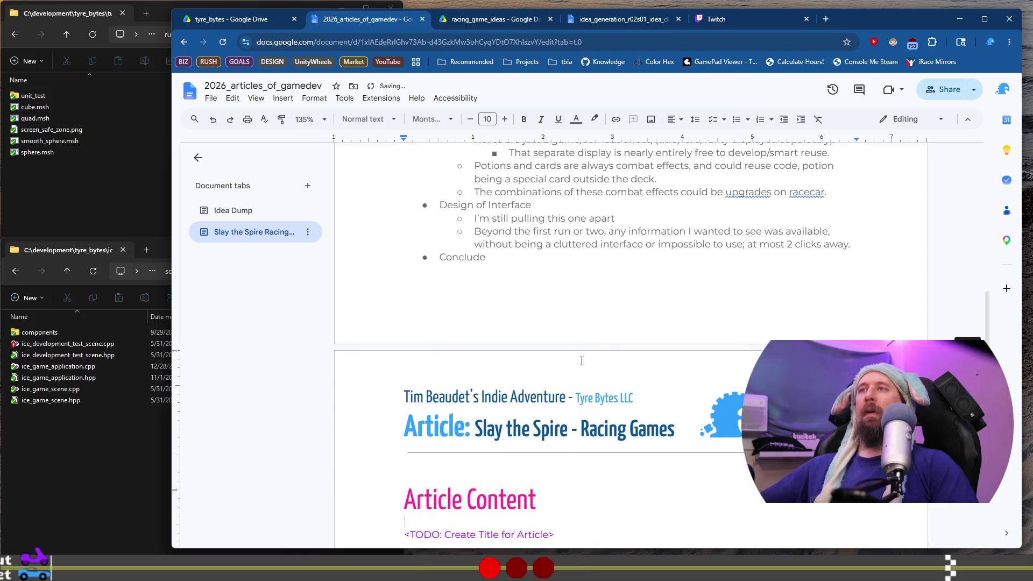
scroll(581, 360, down, 5)
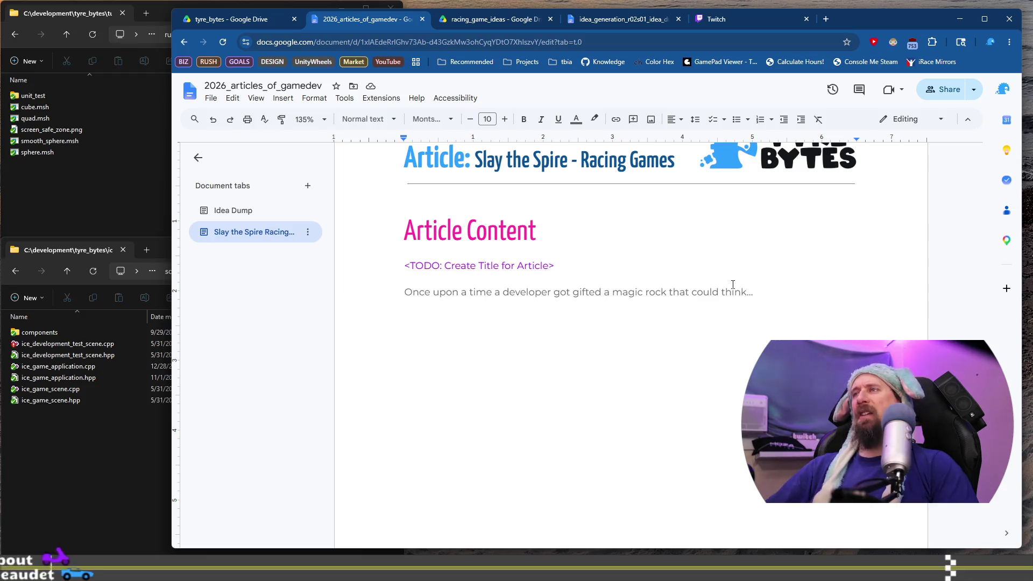
scroll(730, 301, down, 5)
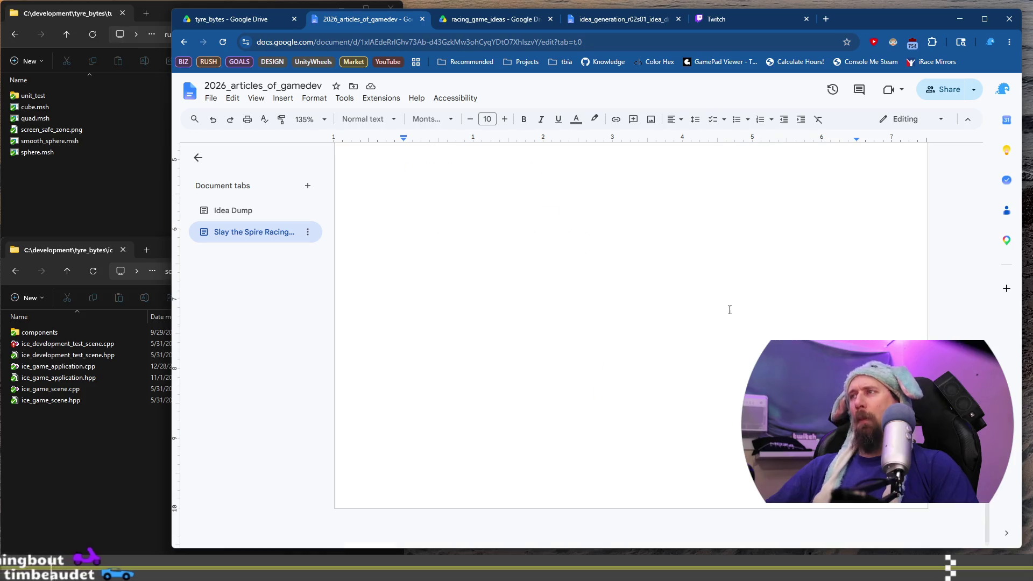
scroll(730, 310, up, 5)
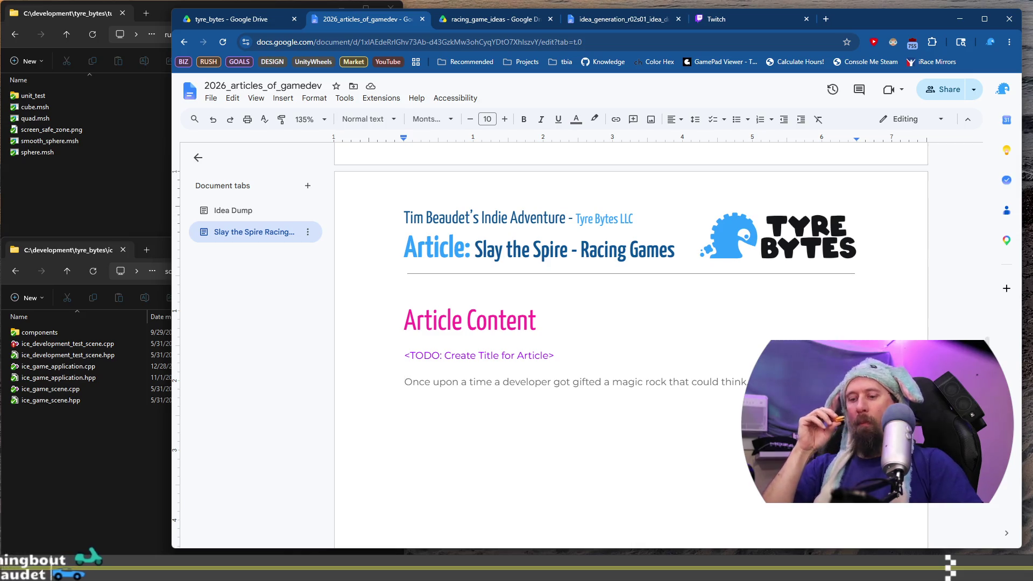
key(ctrl+t)
Search the new tab's omnibox for the 'weather orleans vt' suggestion
text(wea)
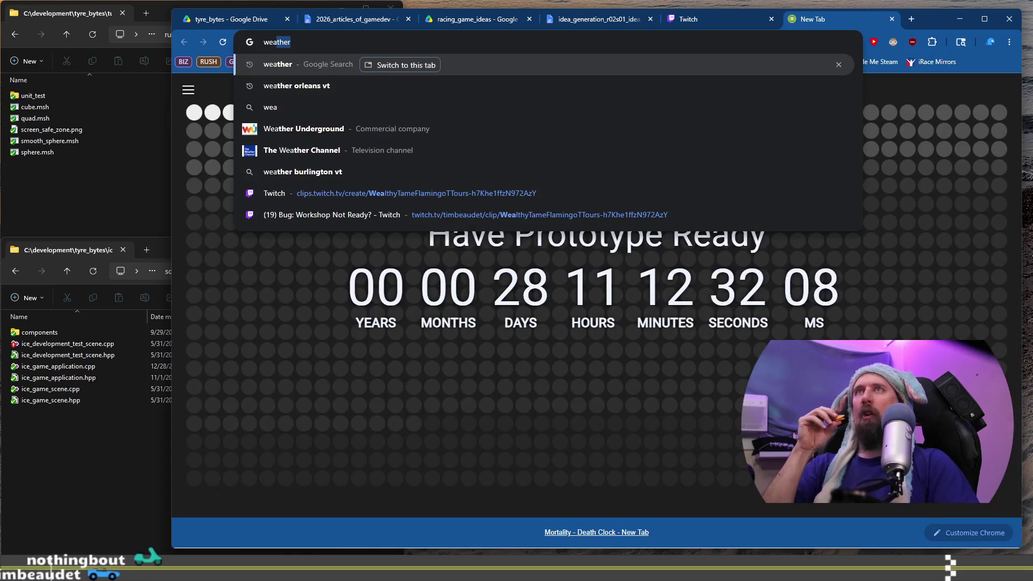
key(Down)
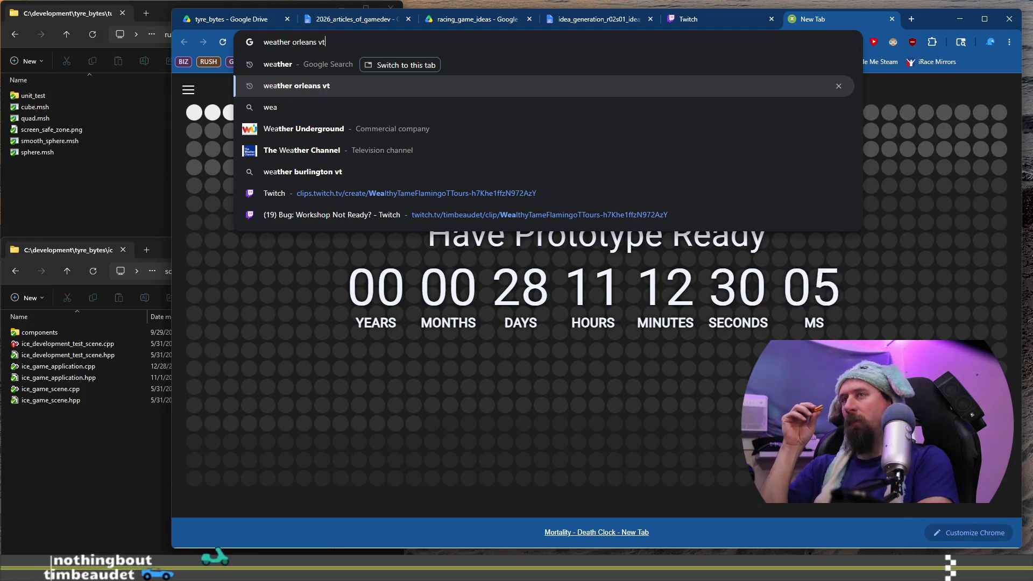
key(Return)
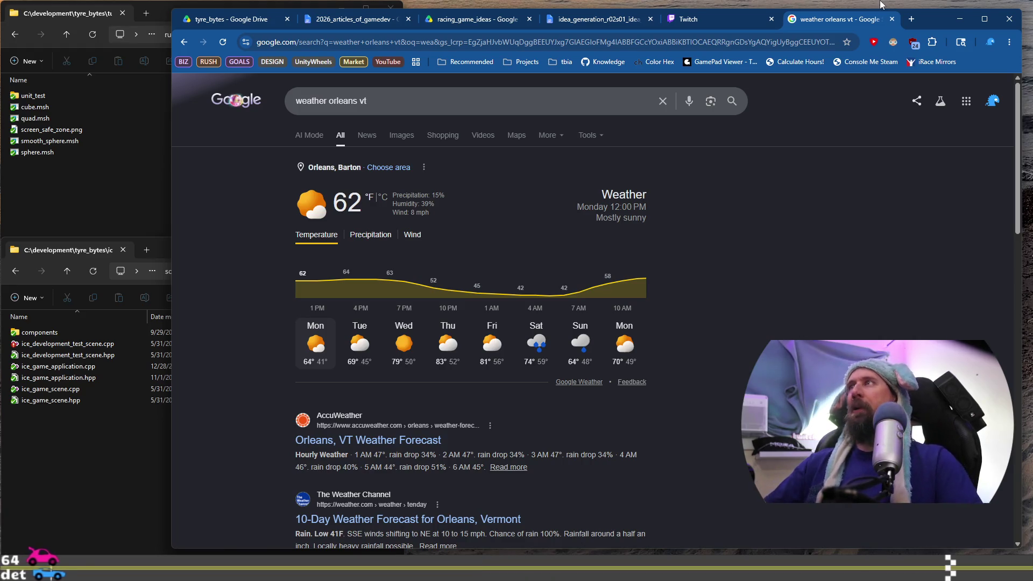
Close the weather tab and open a new line above 'Once upon a time' in the article
click(892, 20)
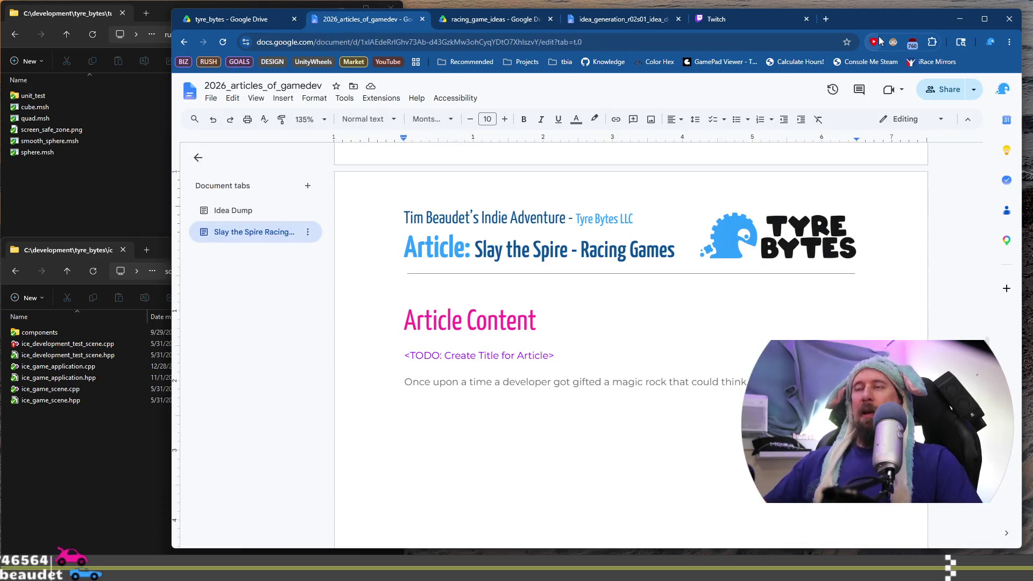
scroll(440, 237, down, 15)
scroll(440, 238, up, 3)
scroll(441, 237, down, 3)
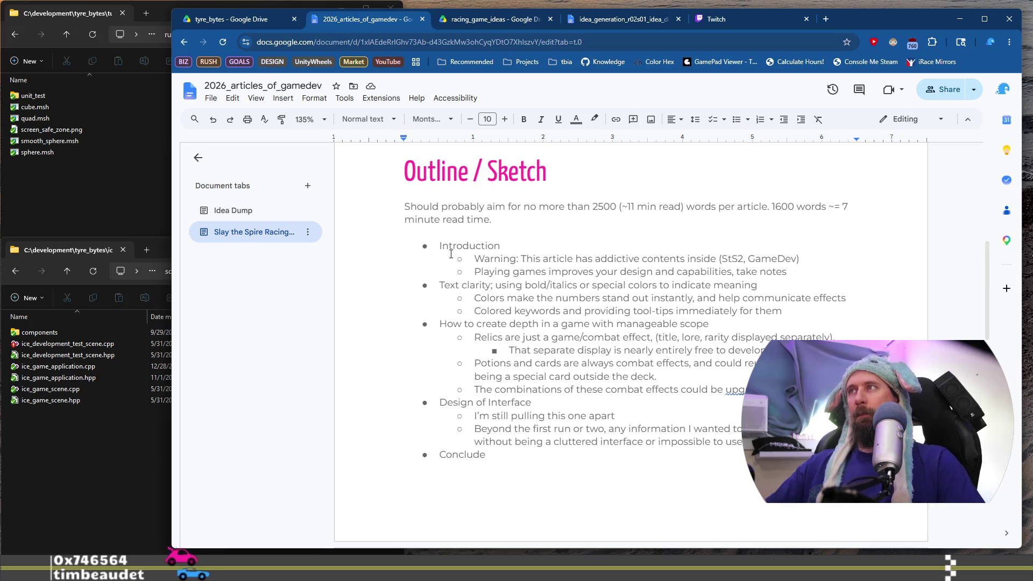
scroll(475, 277, down, 3)
scroll(475, 277, down, 4)
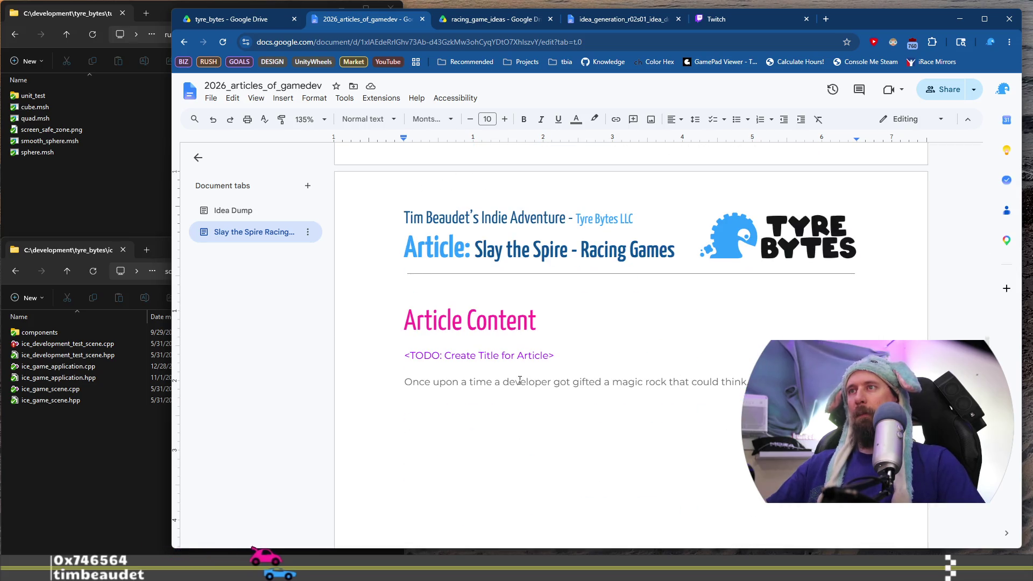
key(Return)
key(Up)
Type the opening sentence 'They always say to play… read to become a writer, or to play games'
text(They alway)
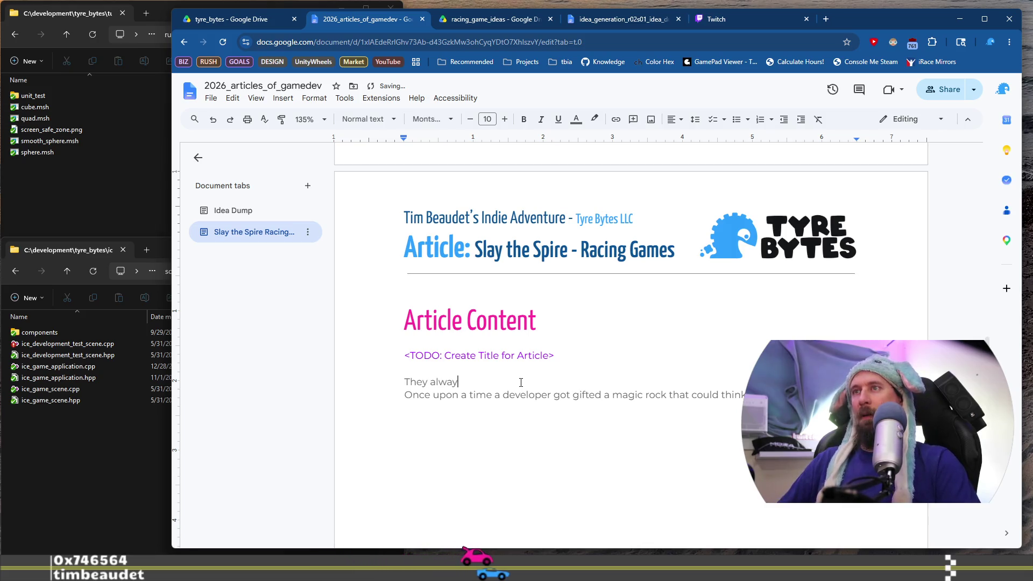
text(s say)
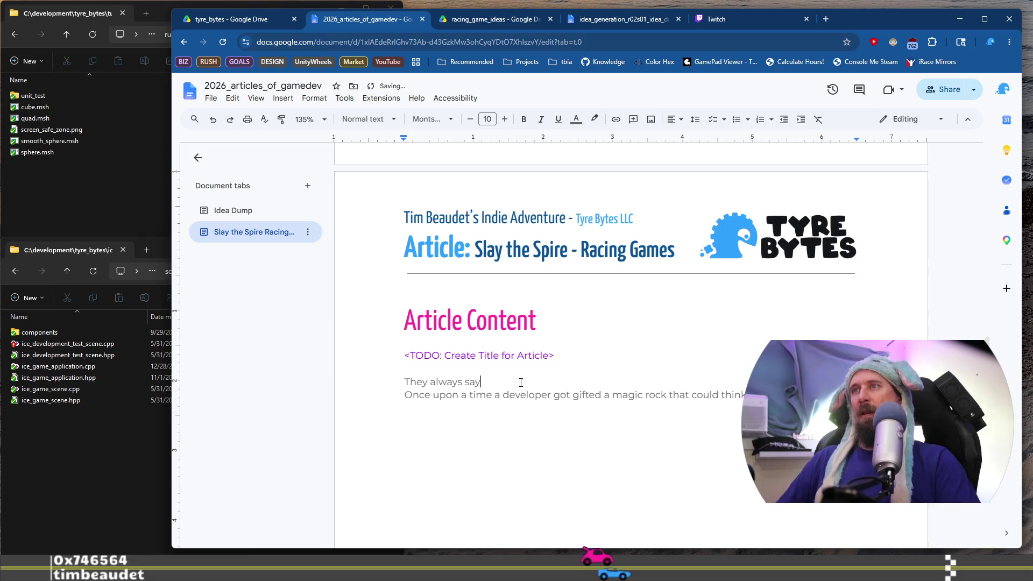
text( to play games)
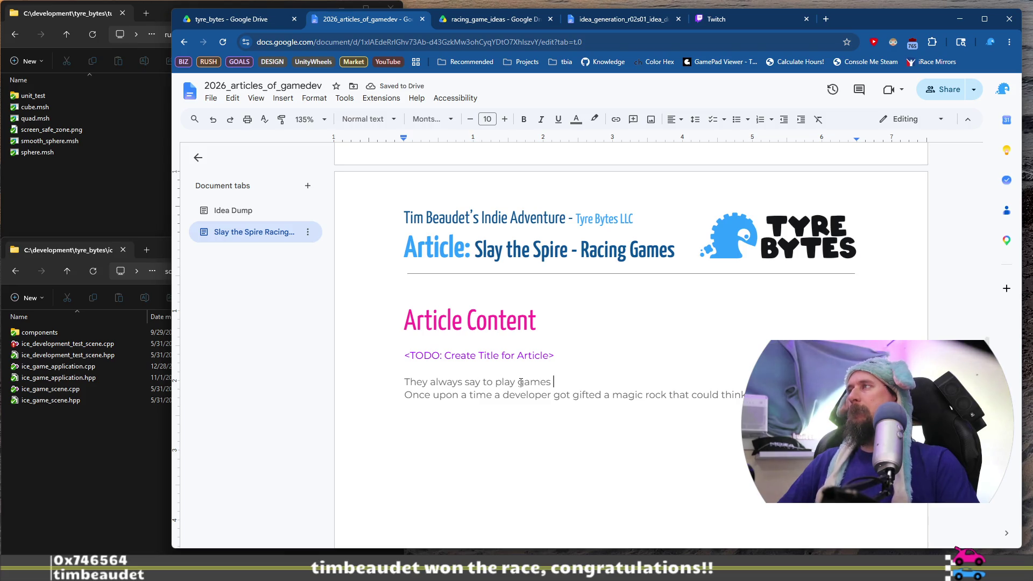
key(Return)
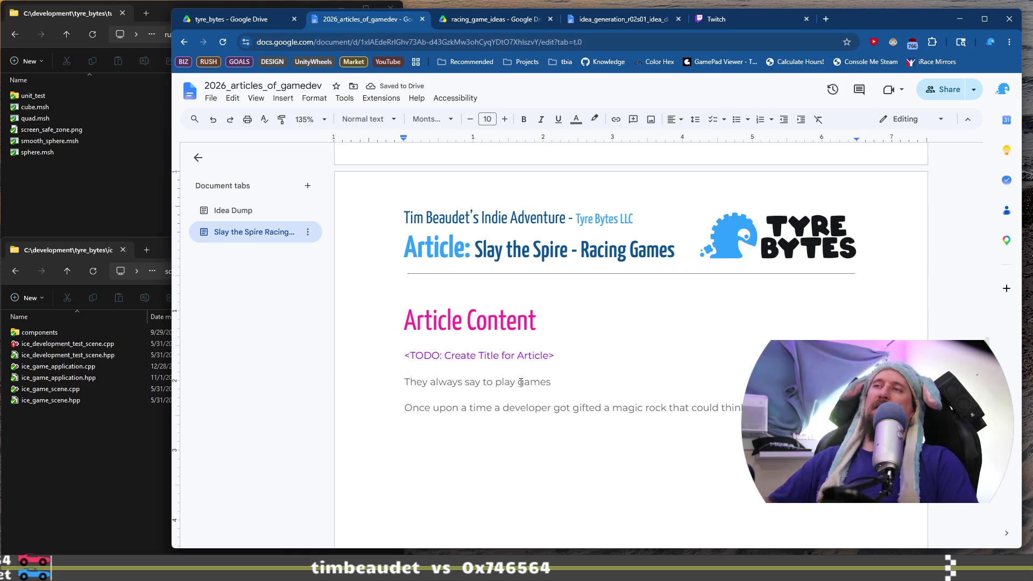
text(spending)
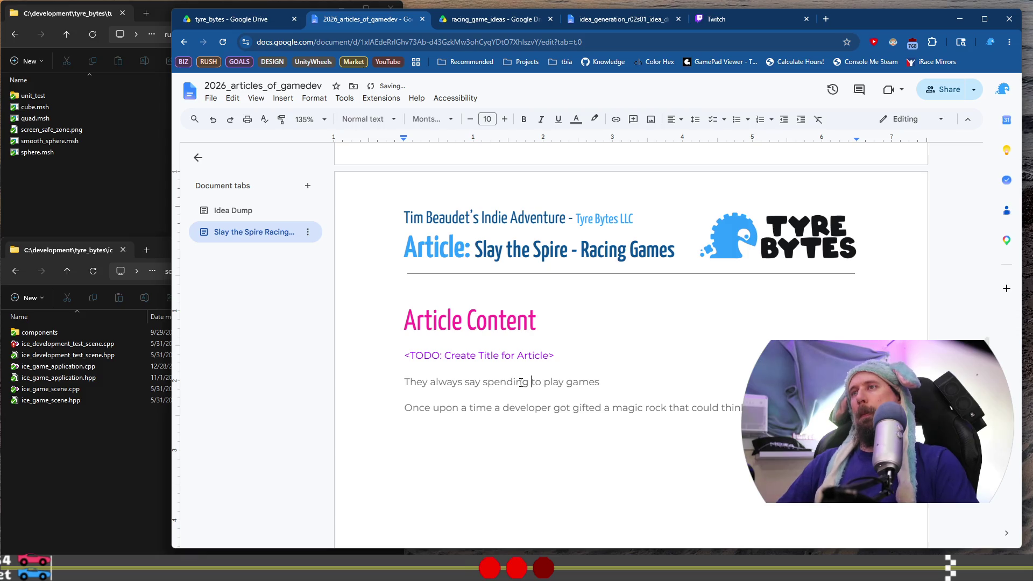
key(ctrl+z)
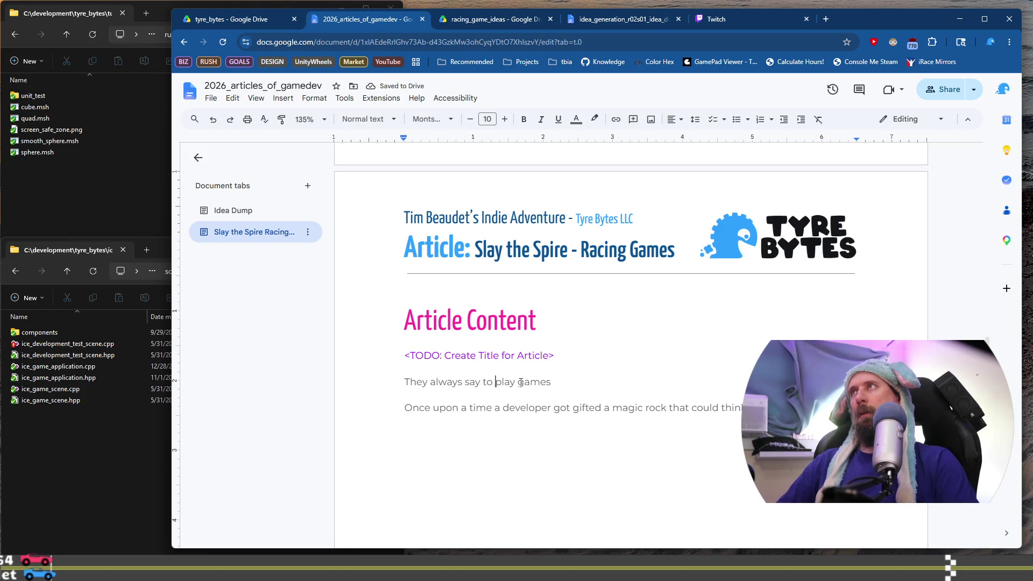
text(read to become )
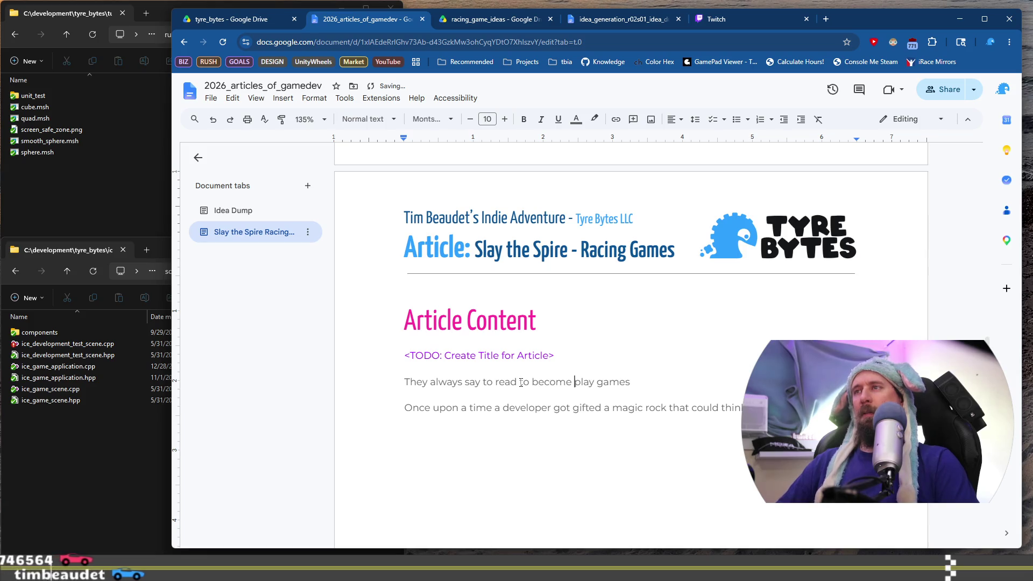
text(a write, o)
text(r to)
key(End)
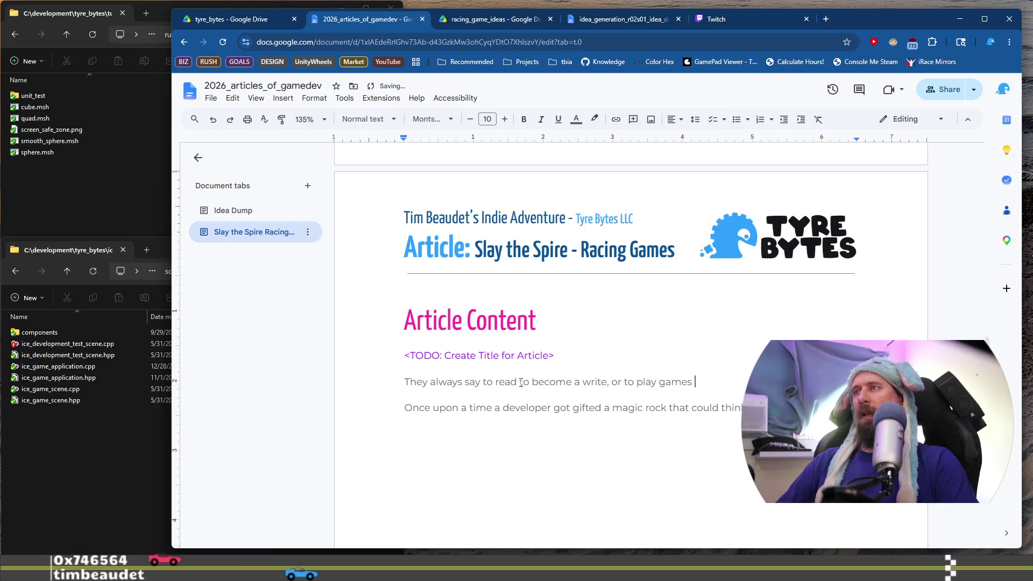
text(de)
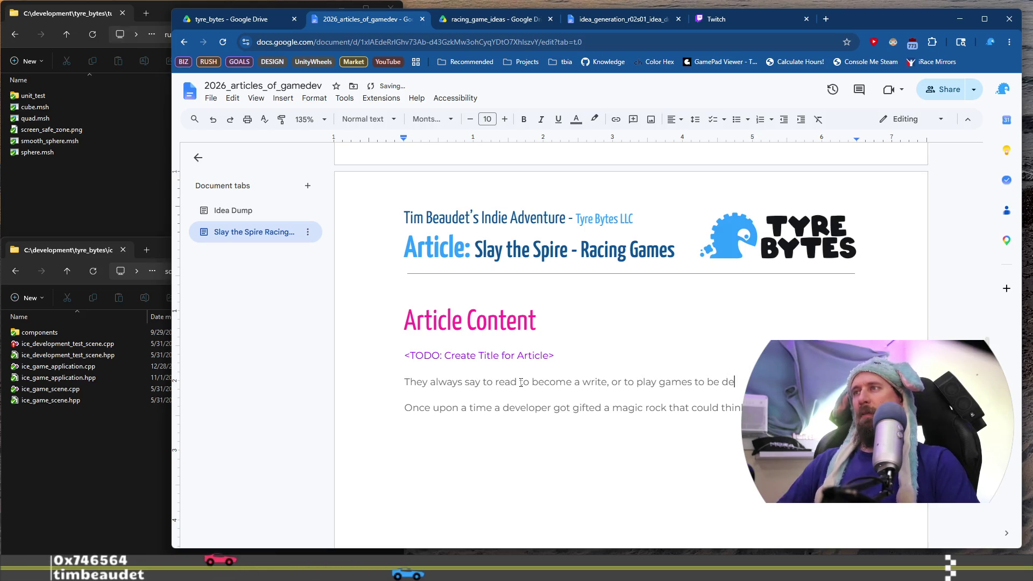
key(BackSpace)
key(BackSpace)
text(a ga)
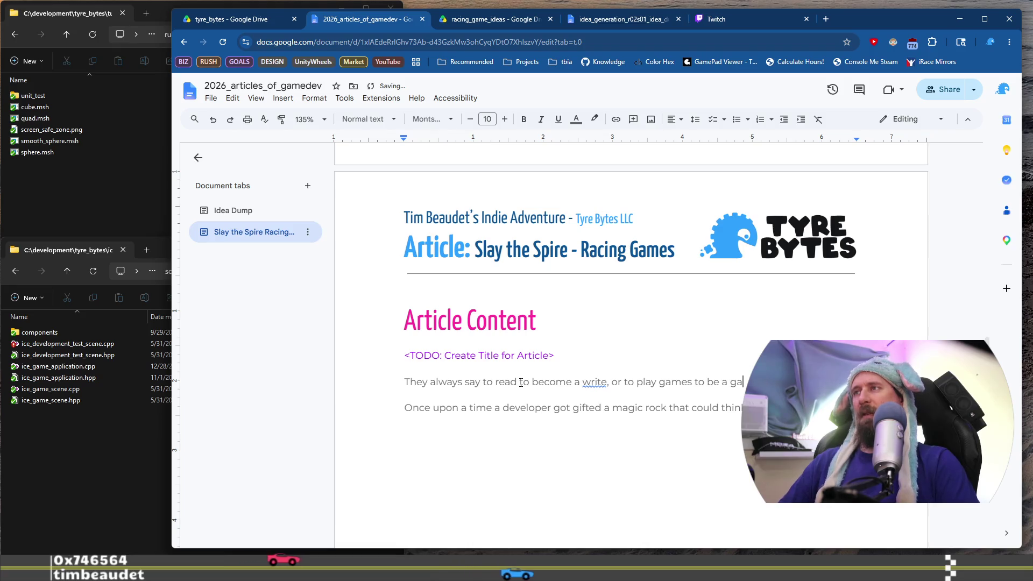
text(m)
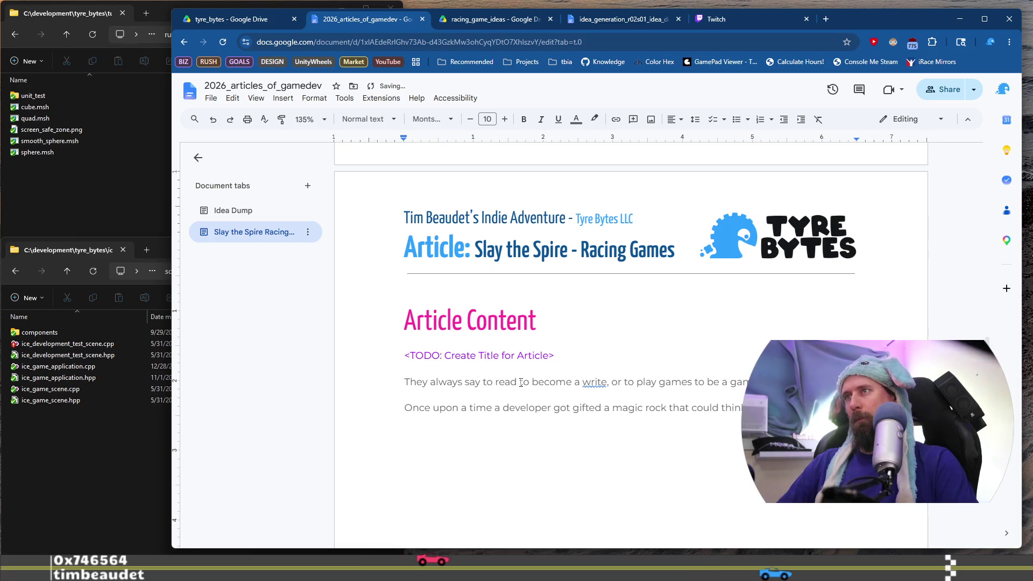
key(Home)
Reword the opening sentence to say 'reading helps a writer and'
key(ctrl+Right)
key(ctrl+Right)
key(ctrl+Right)
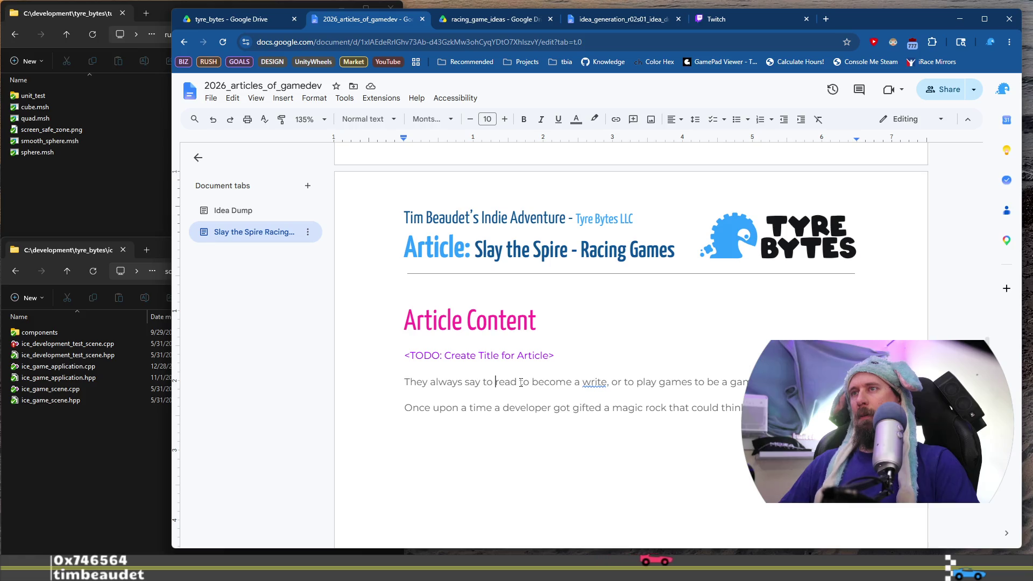
text(read)
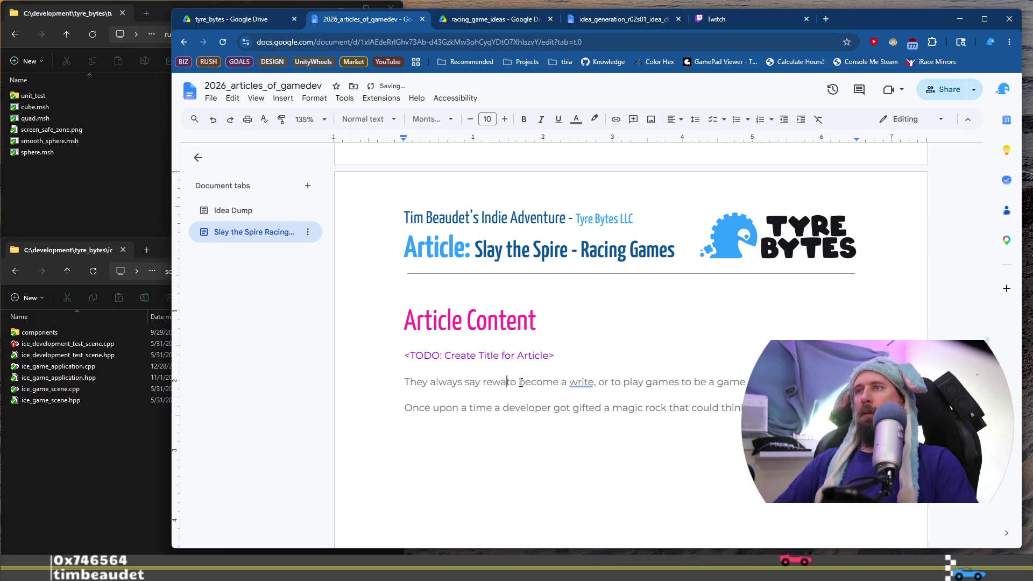
text(ing helps)
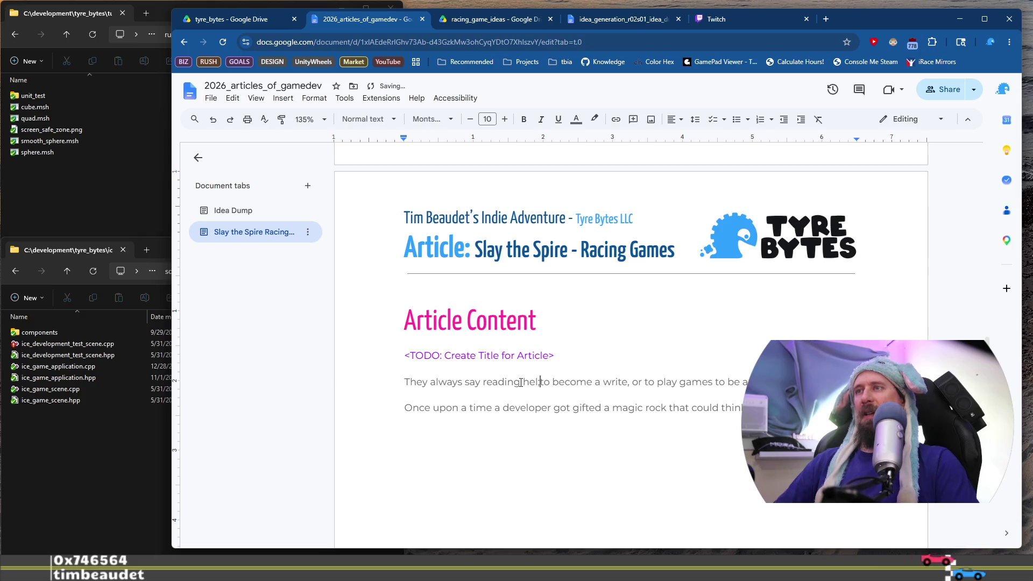
text( a)
key(ctrl+shift+Right)
key(BackSpace)
text(e,)
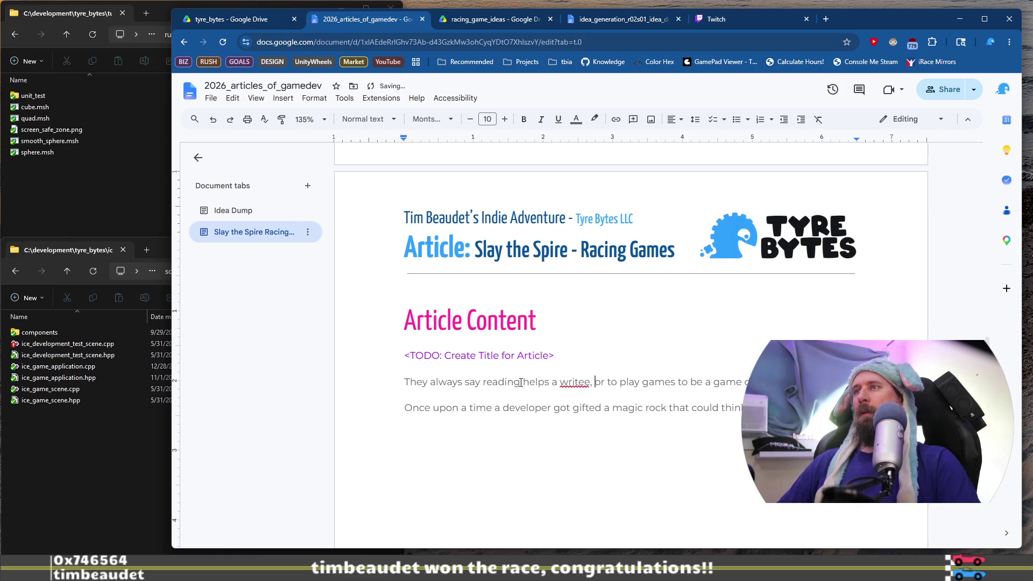
key(BackSpace)
key(BackSpace)
key(BackSpace)
text(r and)
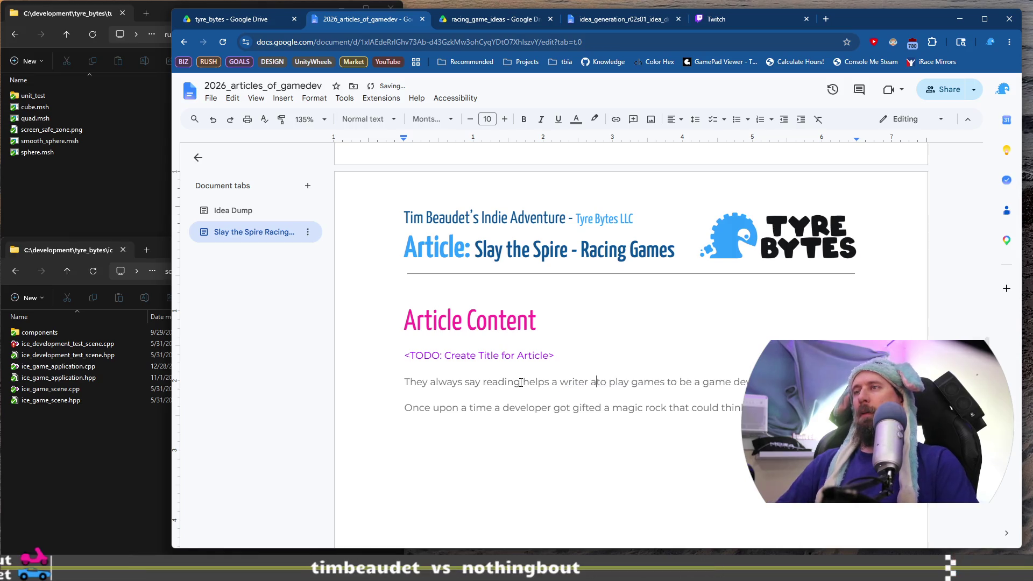
Replace the leftover 'to' with 'helps', add 'great advice,' and open a new browser tab
key(ctrl+shift+Right)
key(BackSpace)
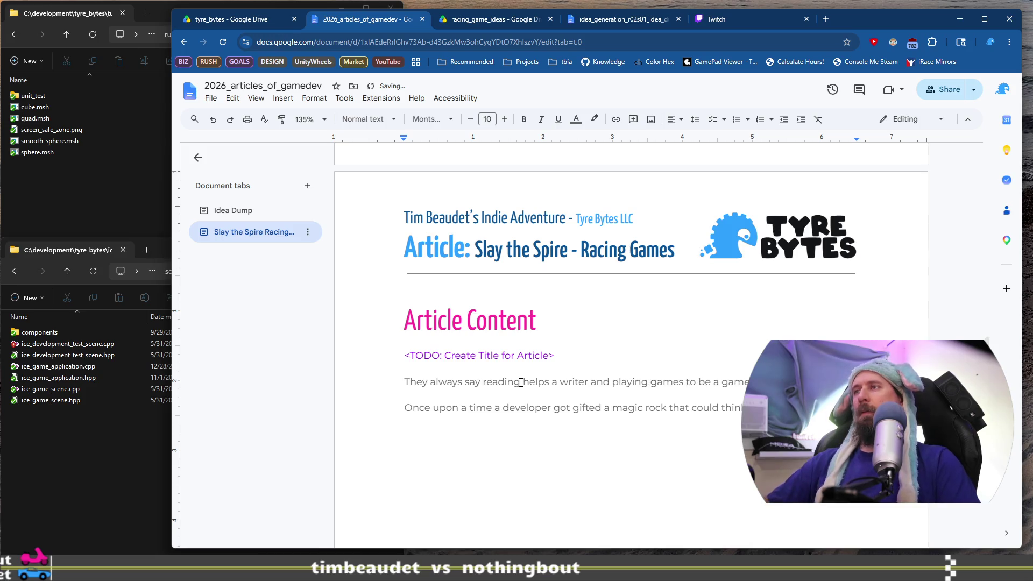
text(helps)
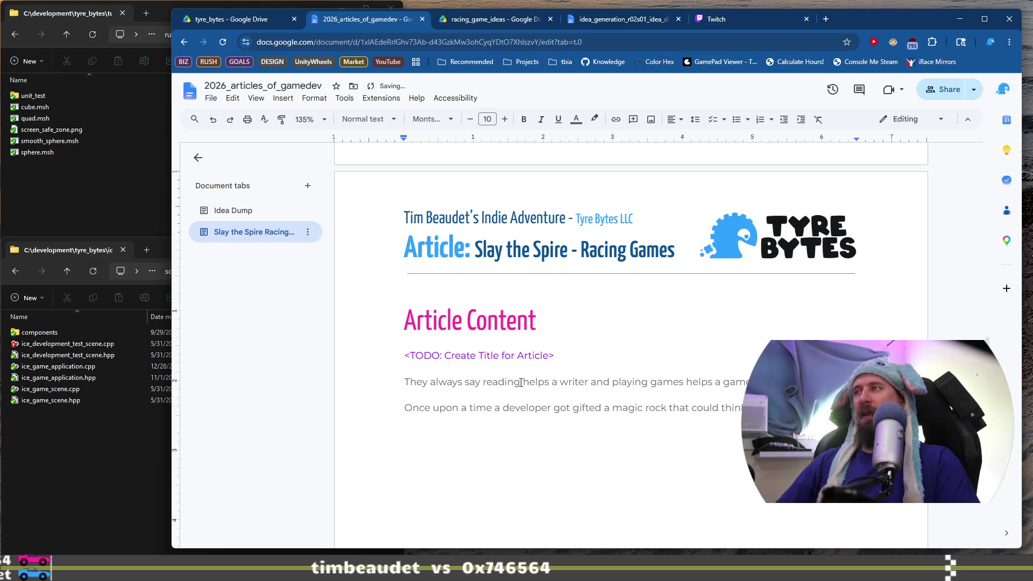
text(great advice,)
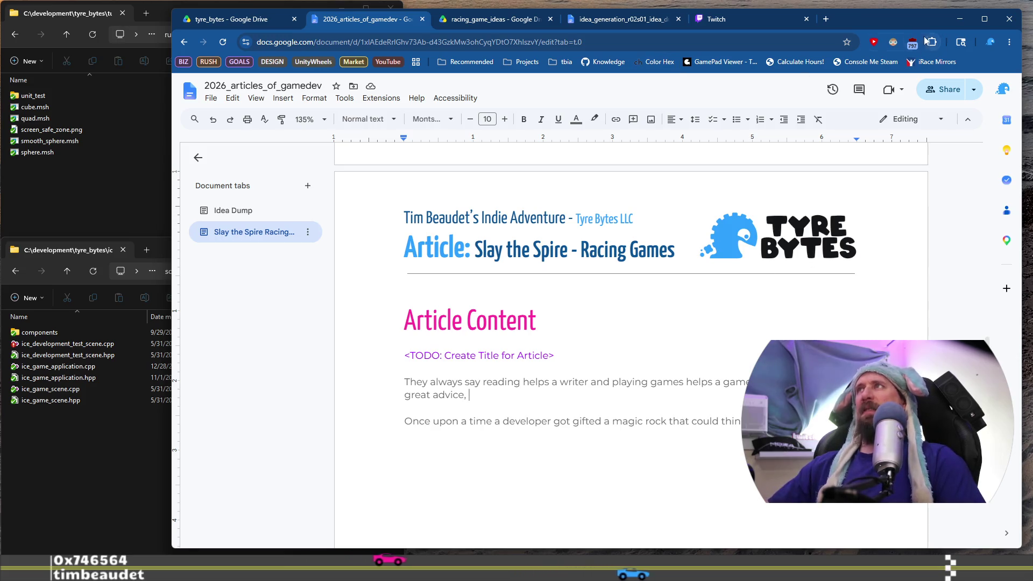
key(ctrl+t)
Go to Amazon and search for '1/4 inch to 3.5mm adapter'
text(ama)
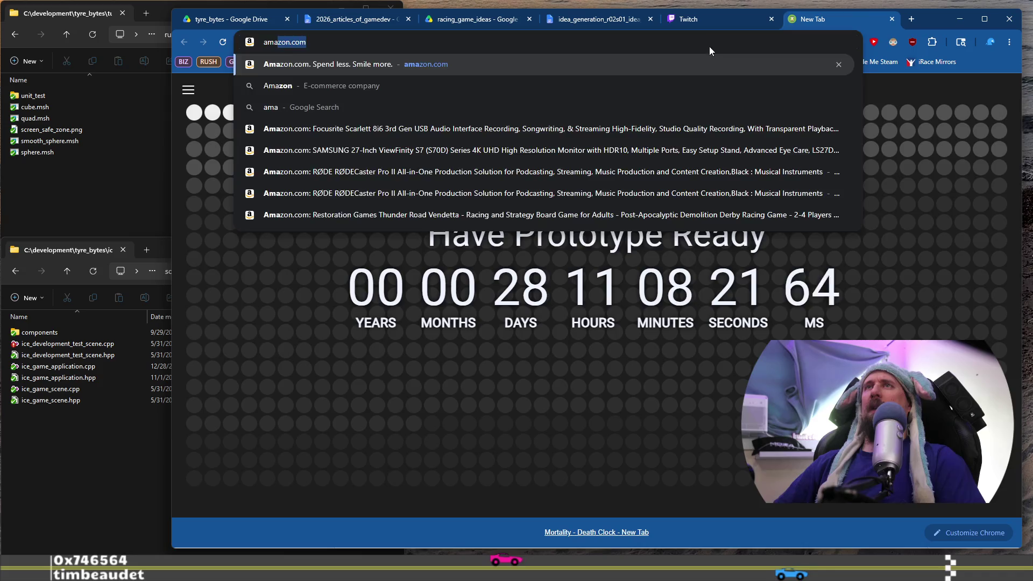
key(Return)
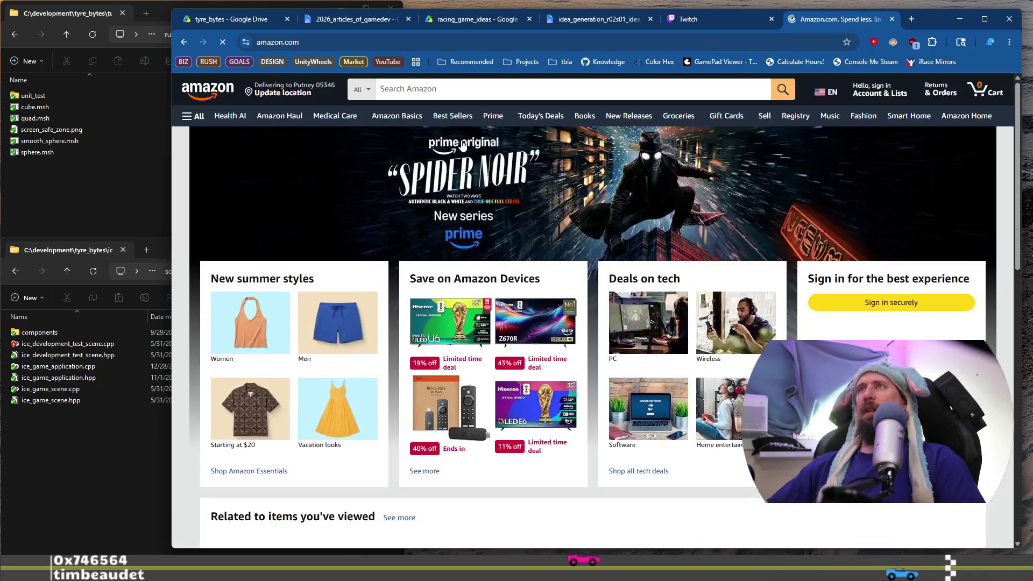
click(480, 87)
text(1/)
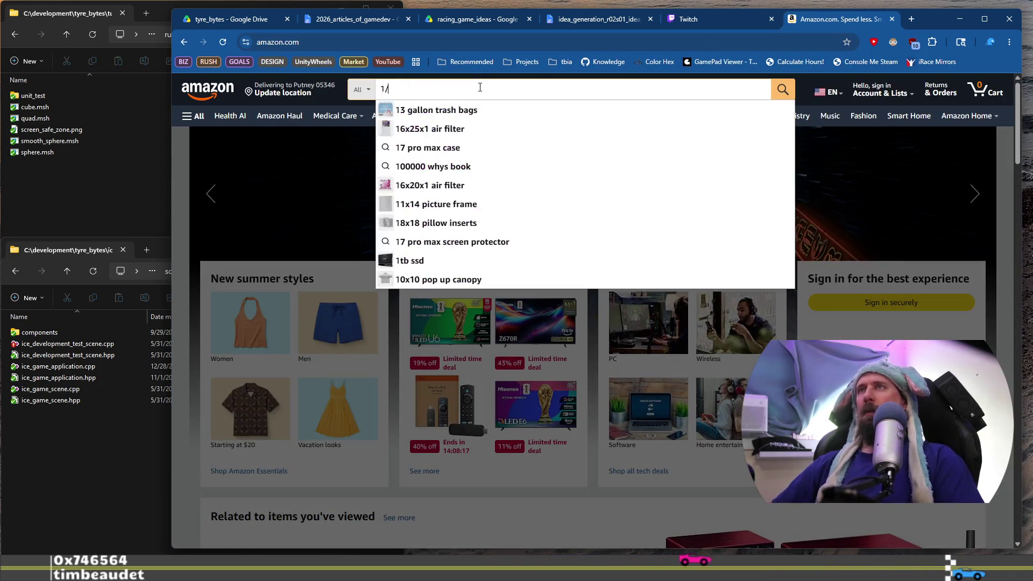
text(4 inch)
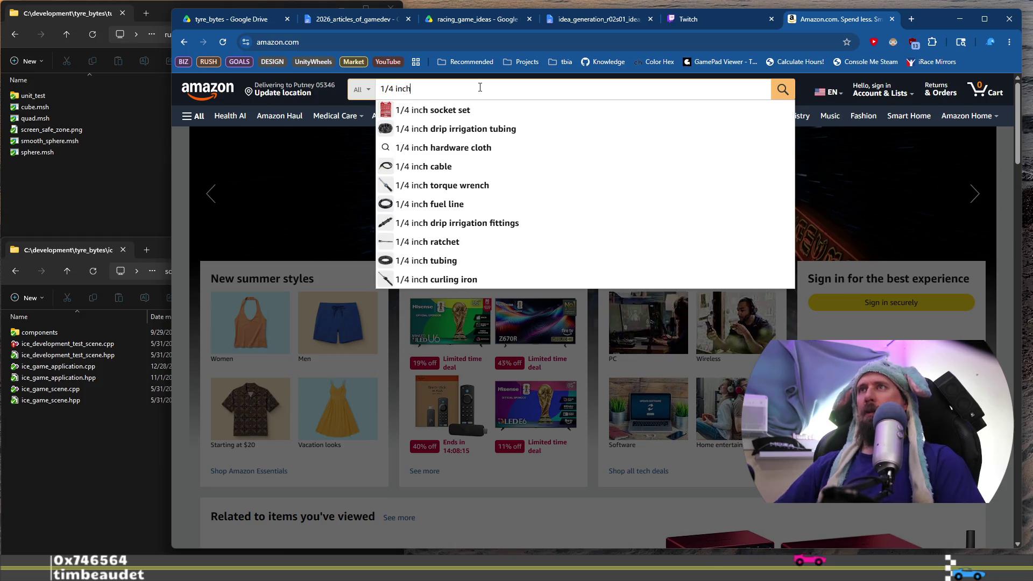
text( to 3.5mm)
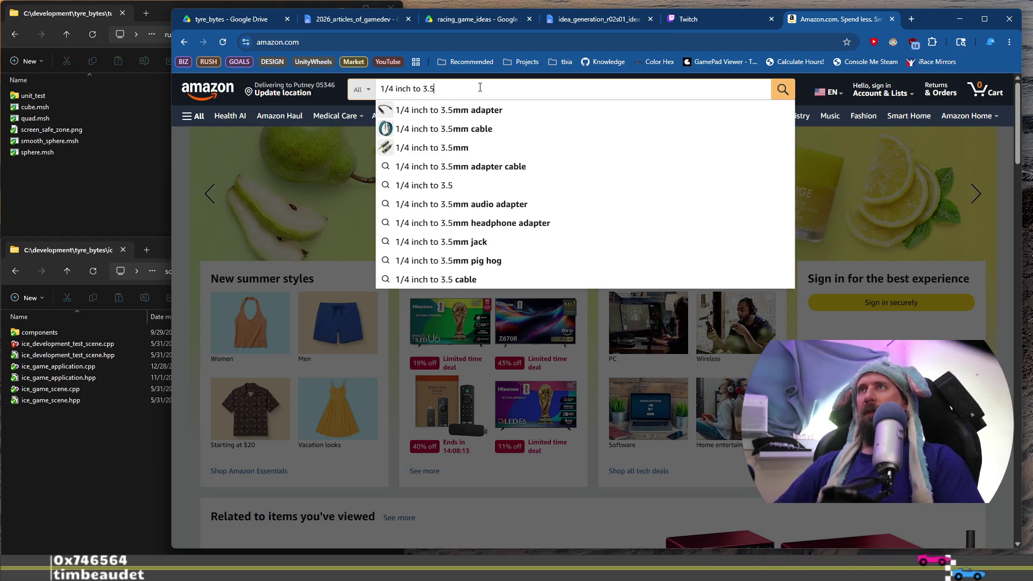
key(Down)
key(Return)
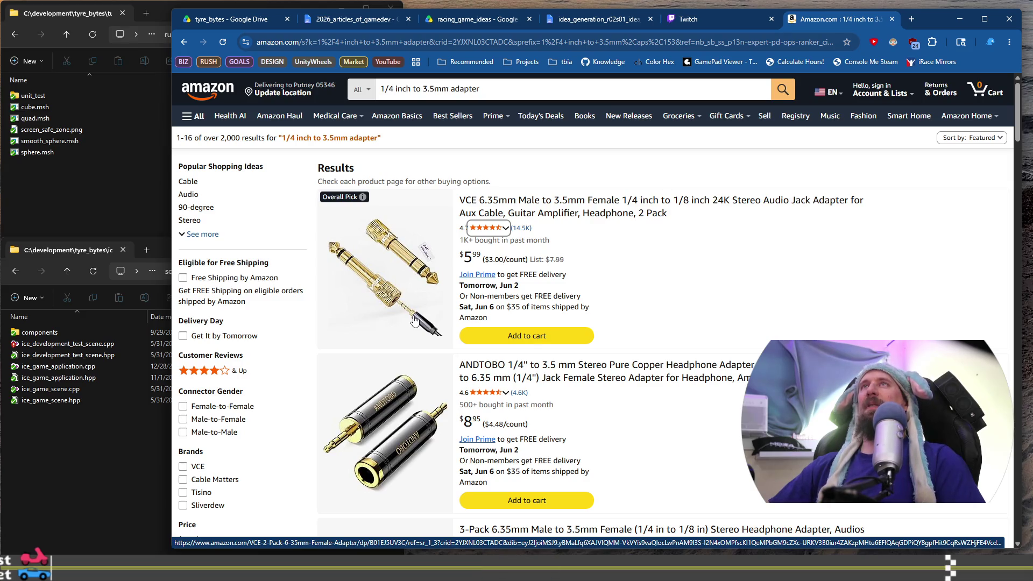
Open the VCE 2-pack adapter listing in its own tab, view it, then return to results
middle_click(641, 205)
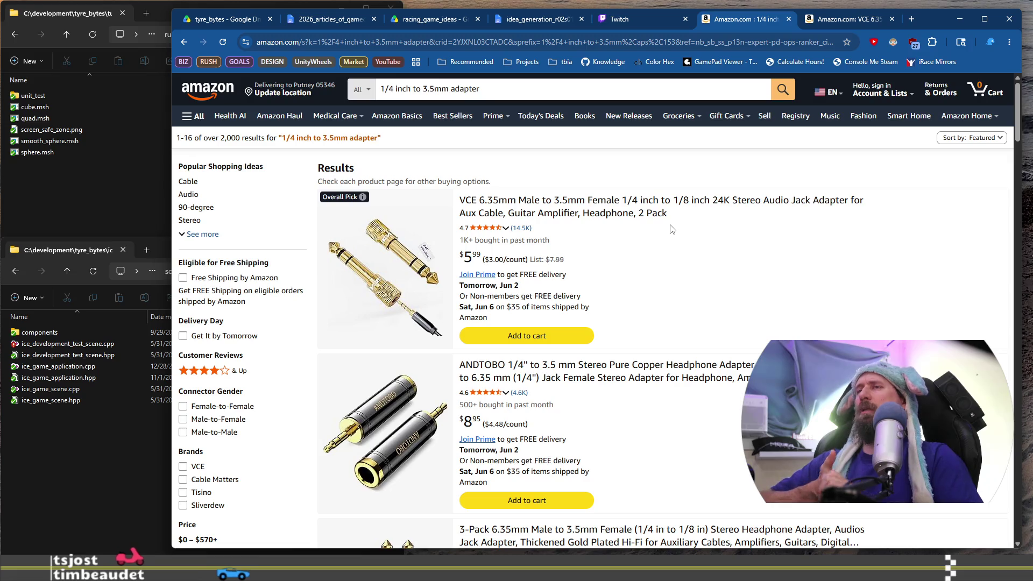
scroll(670, 237, down, 8)
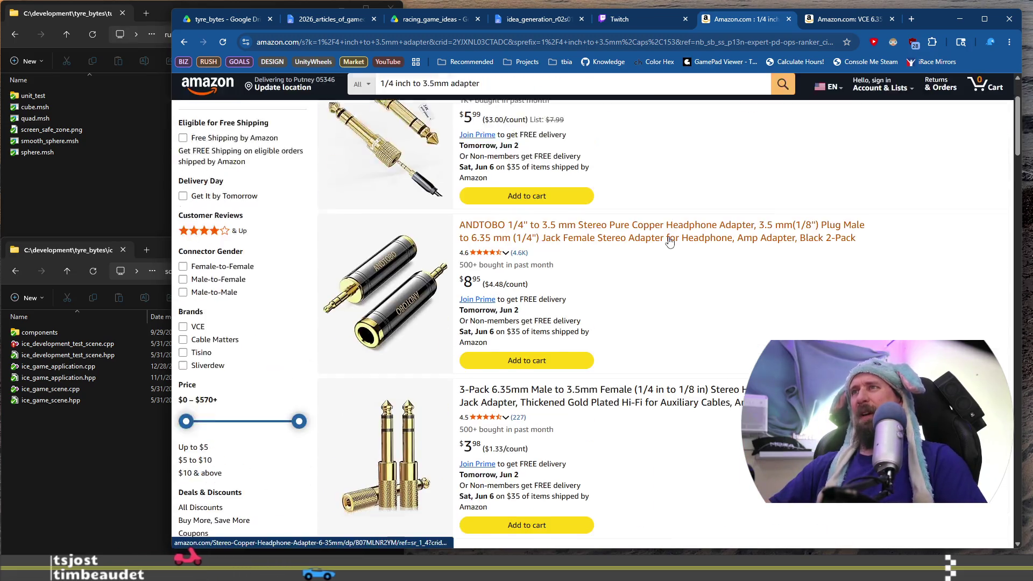
scroll(667, 259, down, 4)
scroll(666, 261, up, 9)
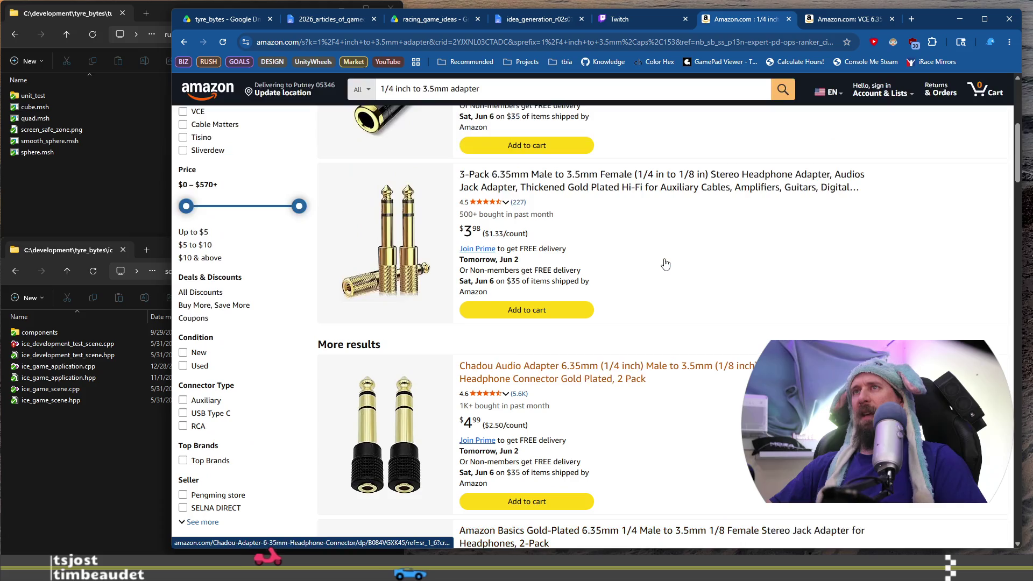
scroll(666, 264, up, 4)
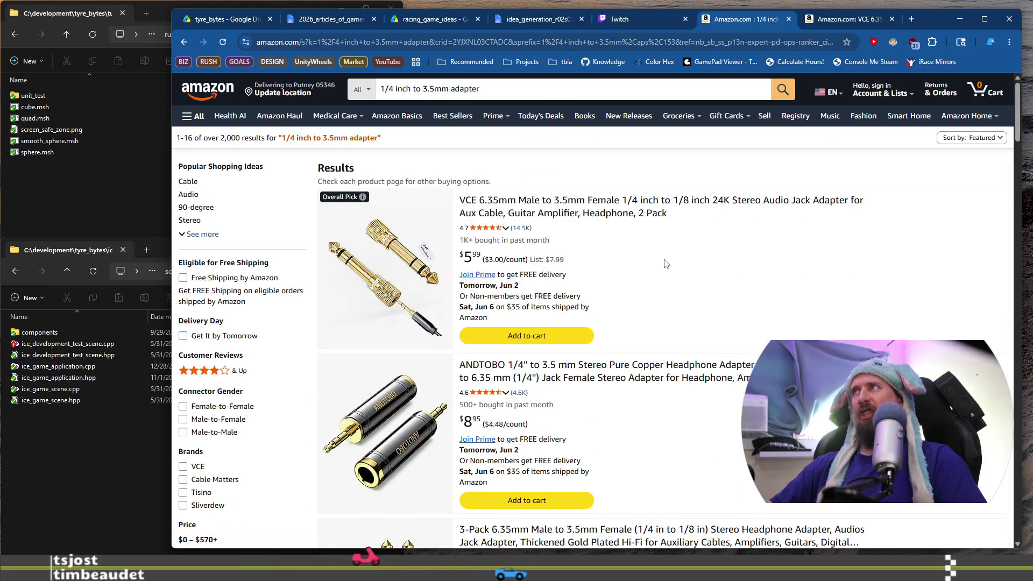
click(844, 22)
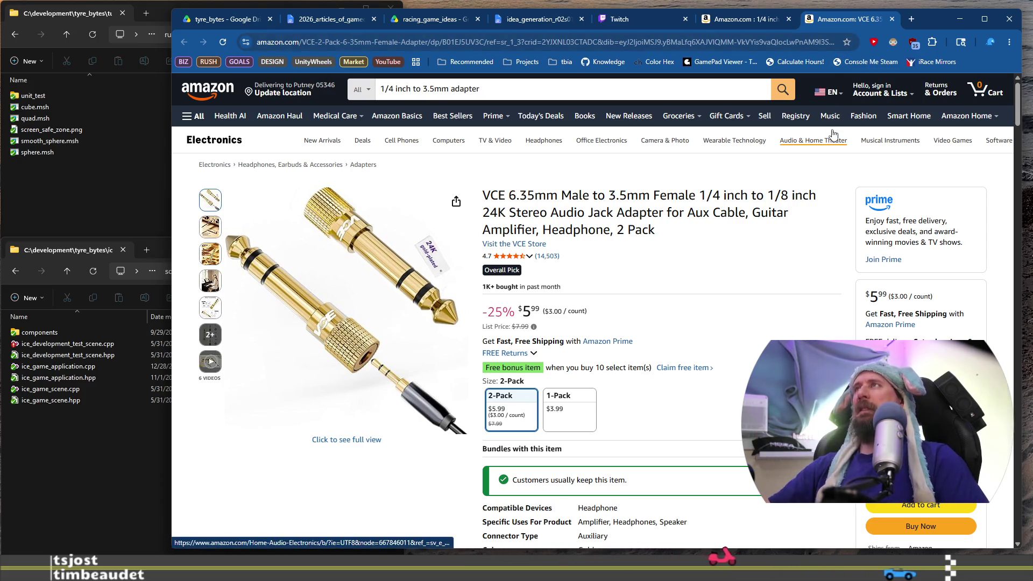
click(745, 19)
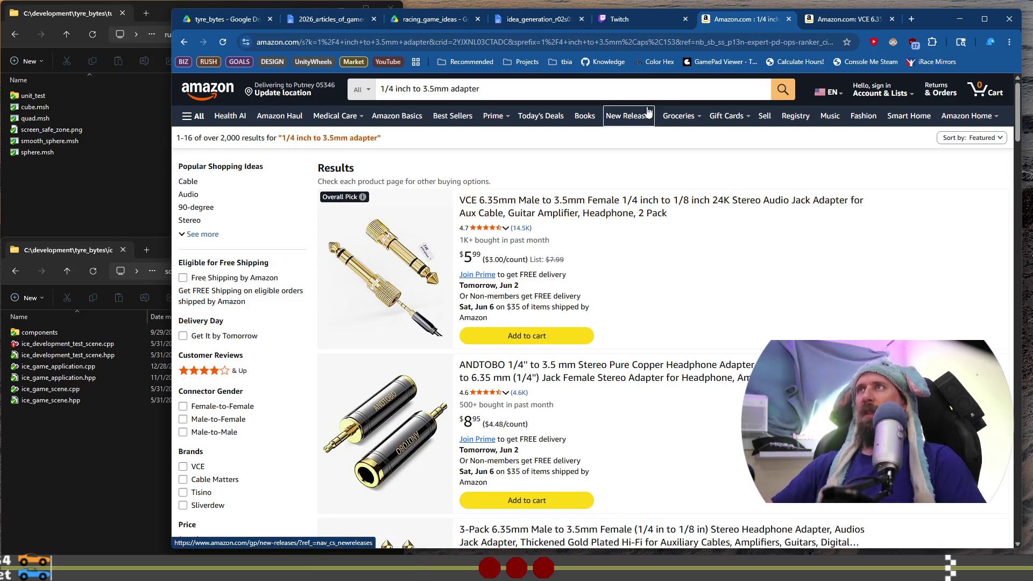
Replace the Amazon query with 'usb stereo input audio adapter' and run the search
click(640, 85)
text(two)
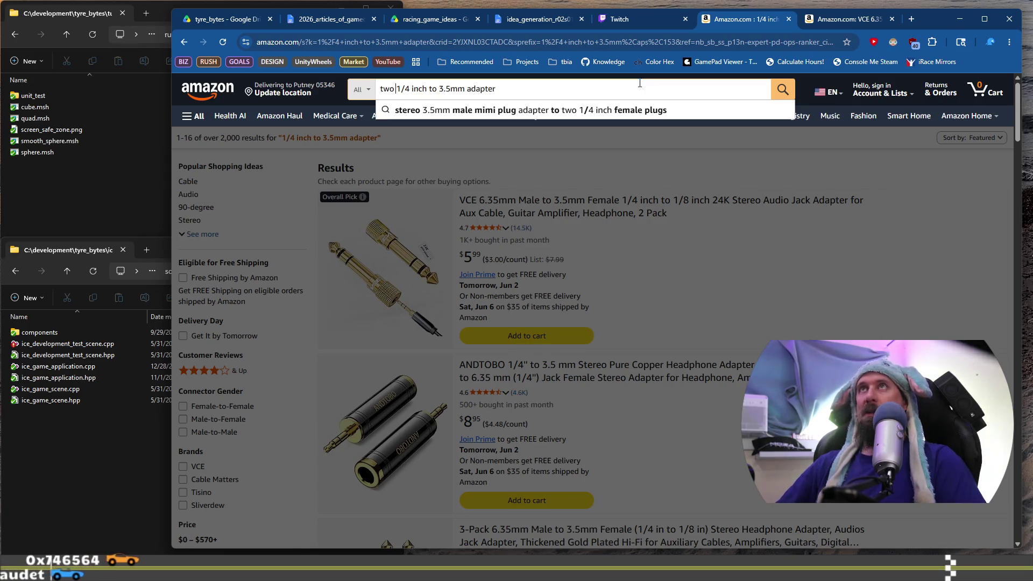
key(shift+End)
key(BackSpace)
key(shift+Home)
text(usb ca)
key(BackSpace)
key(BackSpace)
text(audio inpu)
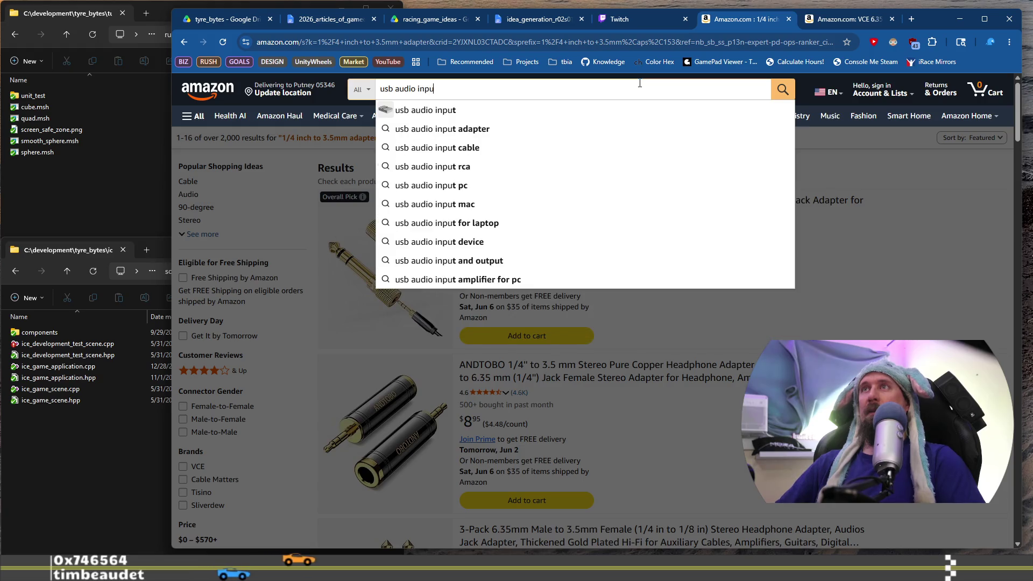
text(t ste)
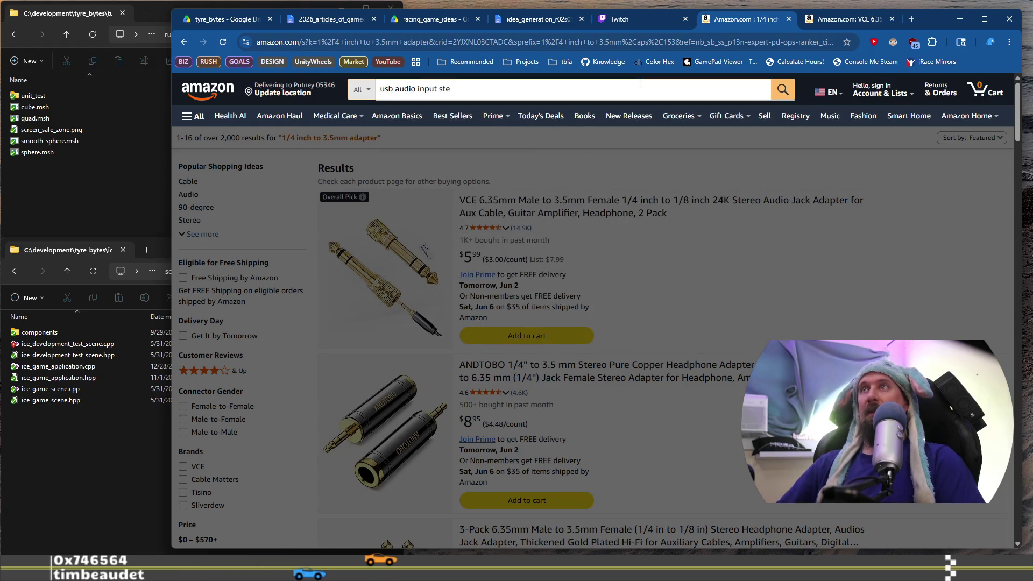
text(areo adap)
key(Down)
key(Return)
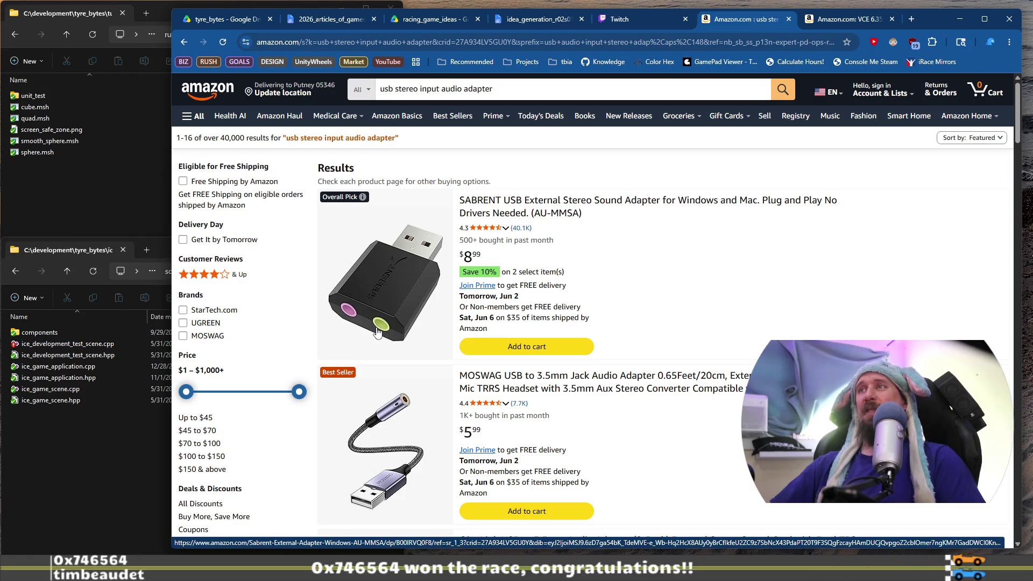
scroll(376, 333, down, 3)
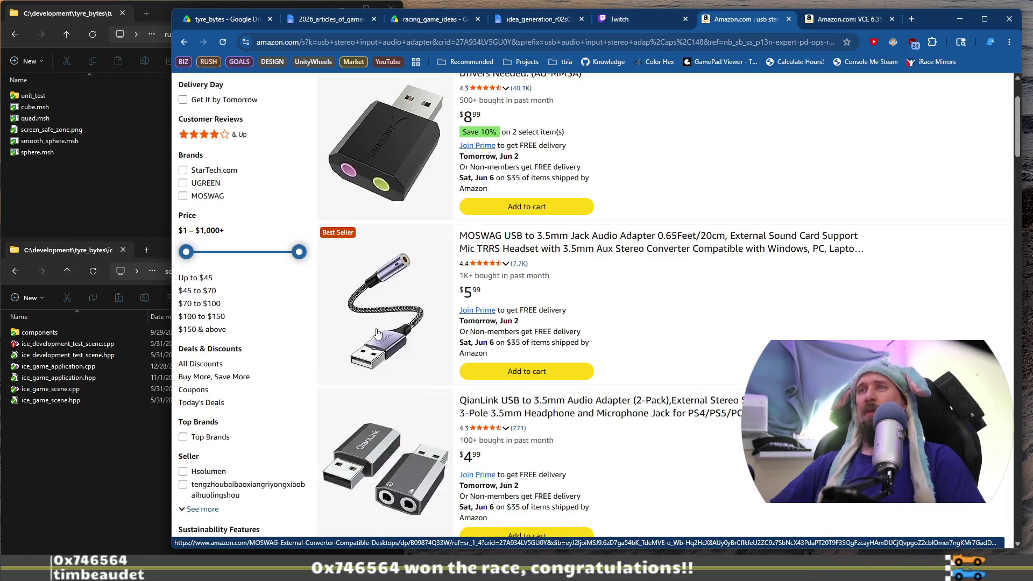
scroll(380, 351, down, 2)
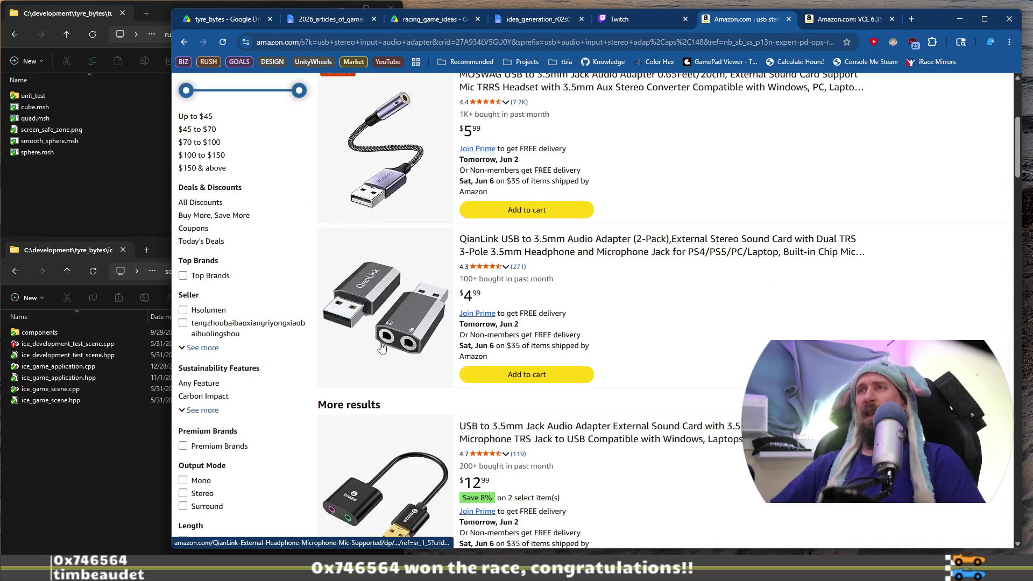
scroll(386, 330, down, 2)
scroll(380, 366, down, 3)
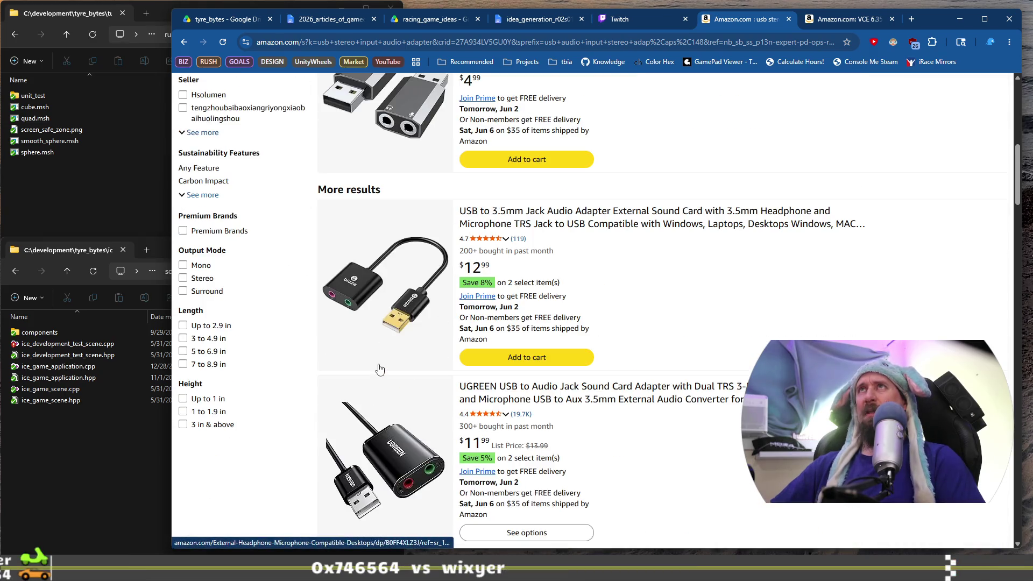
scroll(380, 369, up, 4)
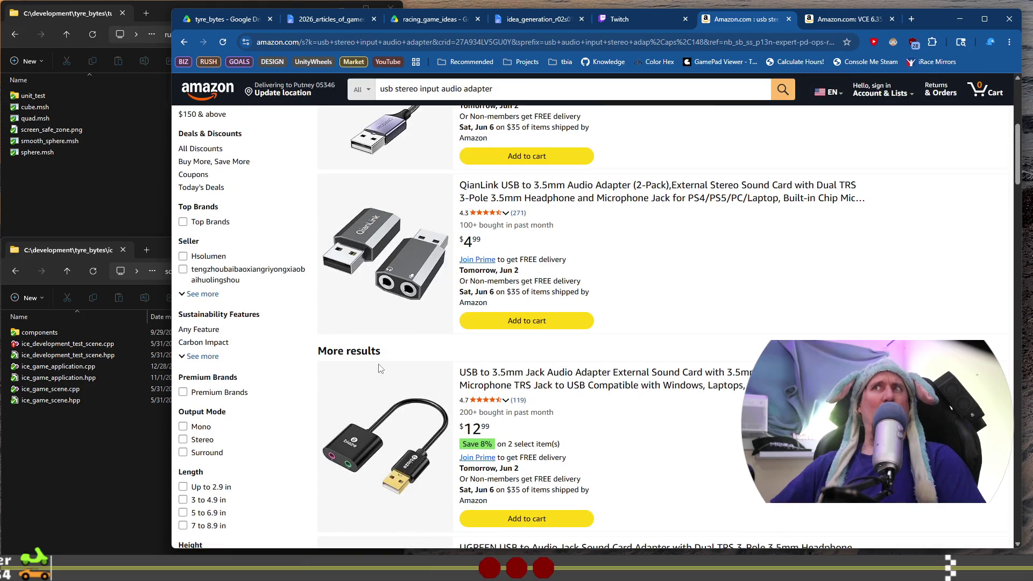
scroll(379, 368, up, 7)
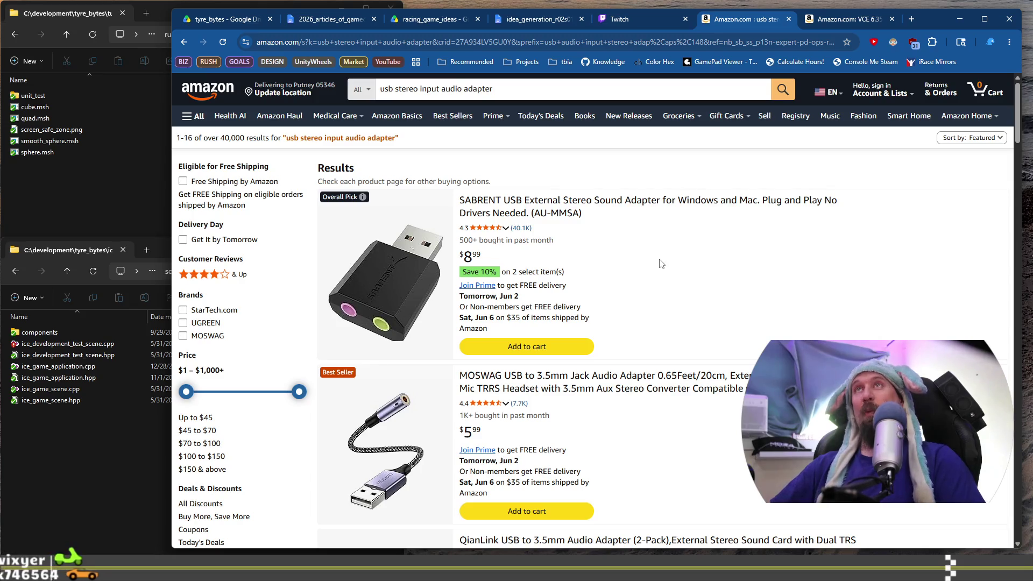
scroll(662, 263, down, 4)
scroll(662, 263, down, 4)
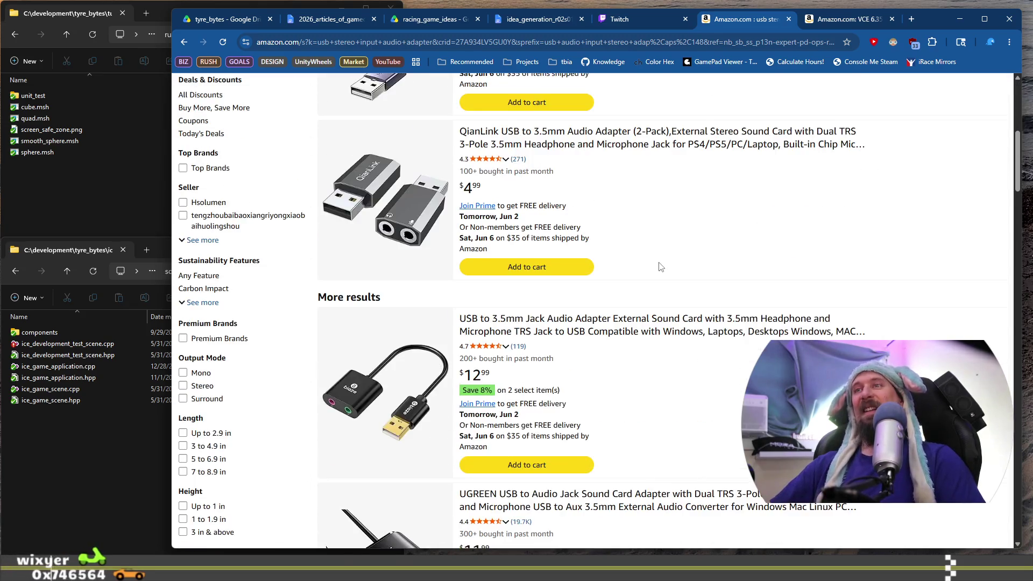
scroll(661, 264, down, 3)
scroll(660, 267, down, 4)
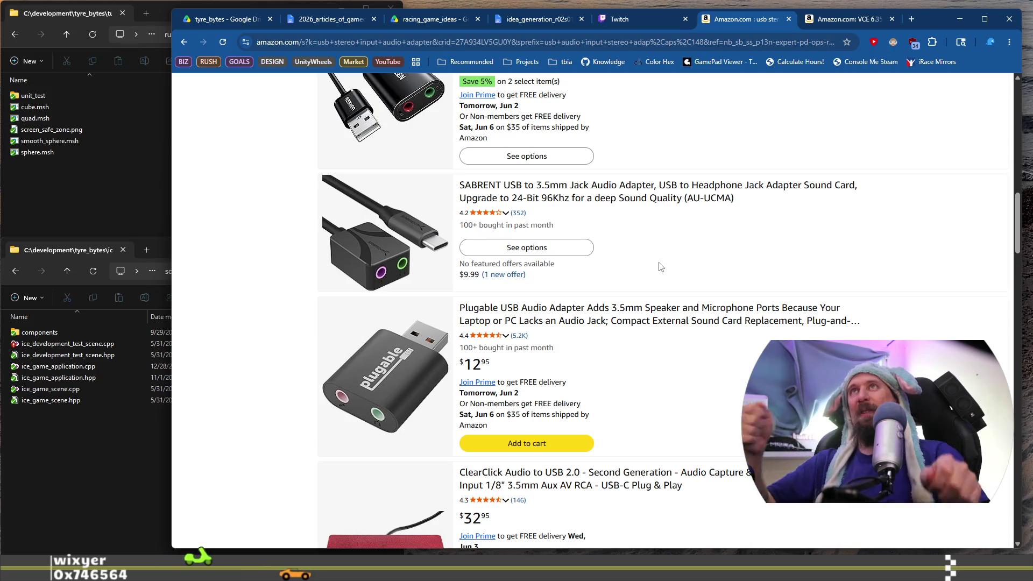
scroll(660, 267, up, 7)
scroll(661, 267, up, 8)
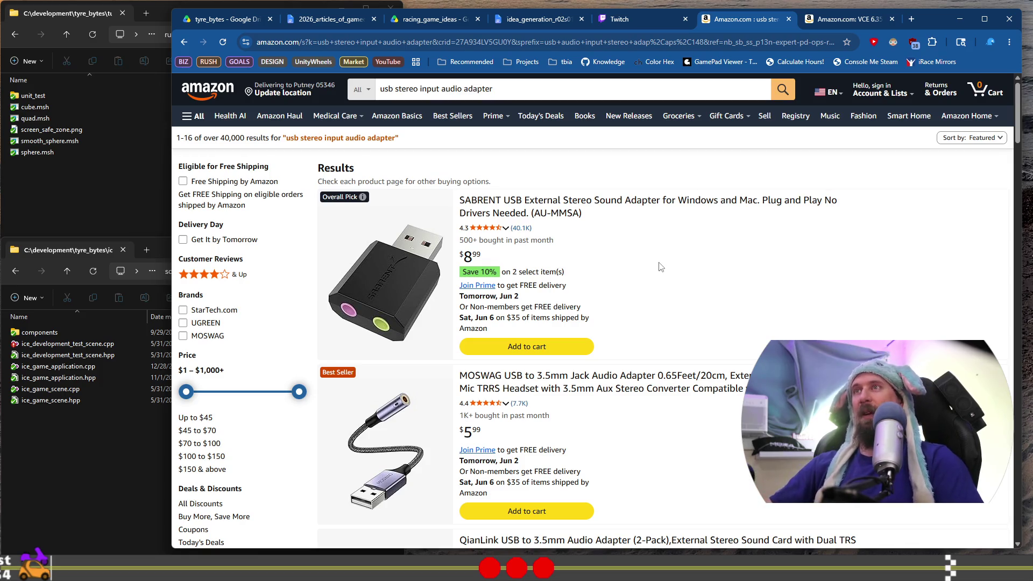
scroll(661, 267, down, 2)
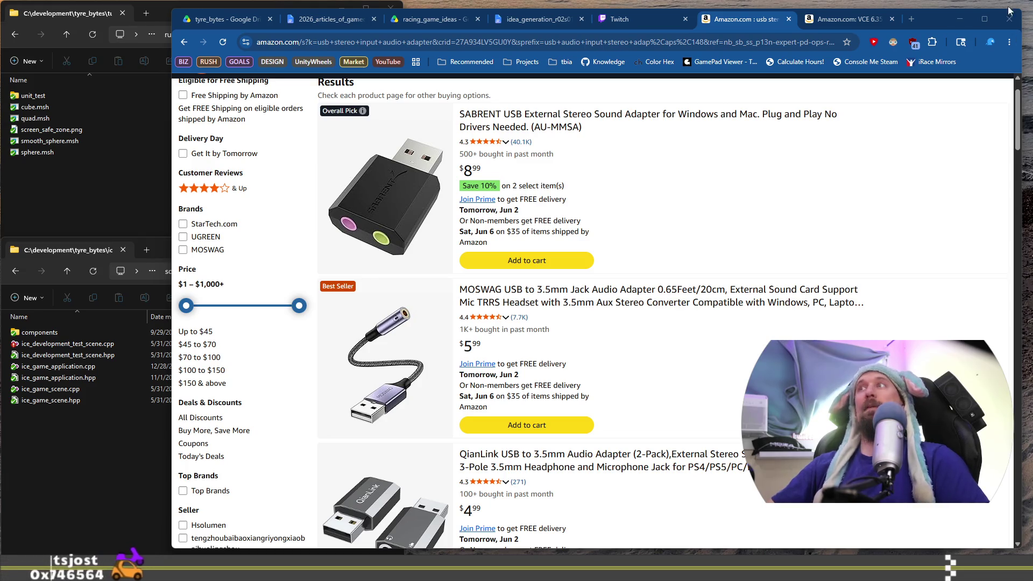
click(909, 20)
Load the pasted RØDECaster Pro II Amazon link and browse its product photos, including the rear panel
text(https://www.amazon.com/Rode-Rodecaster-Podcast-Production-Console/dp/B0B17V8NGX?th=1)
key(Return)
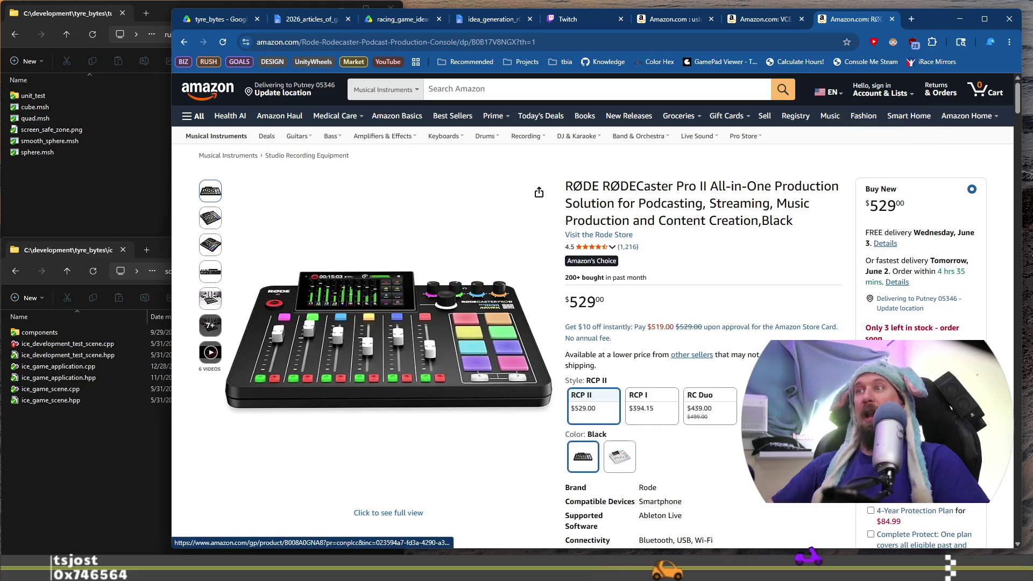
scroll(559, 386, down, 3)
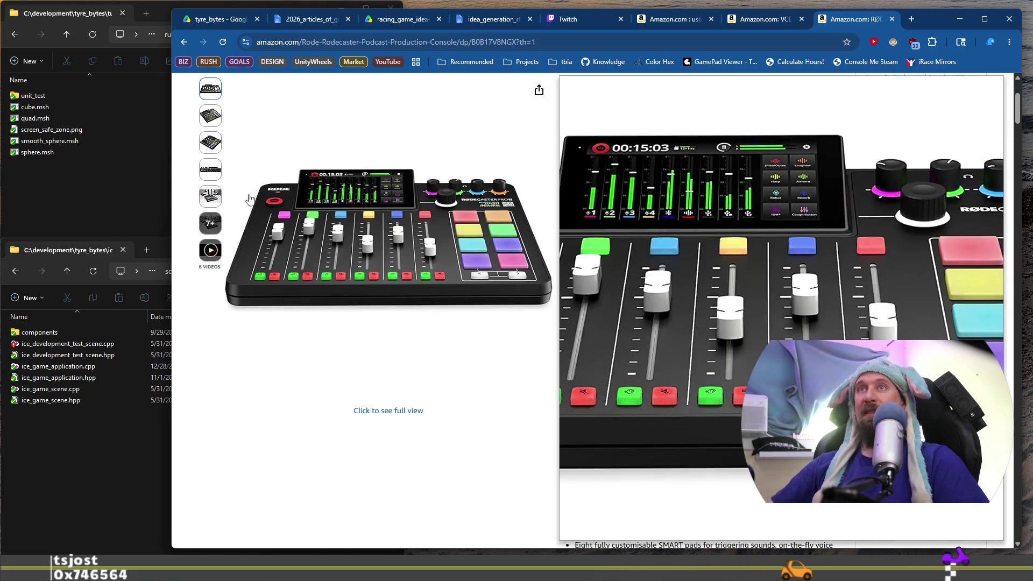
mouse_move(210, 170)
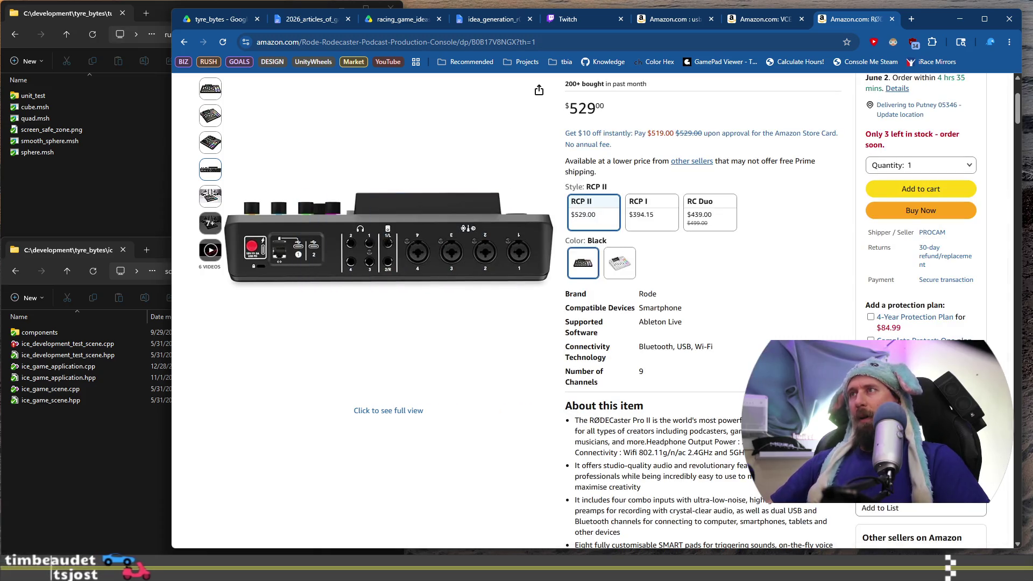
scroll(592, 309, up, 4)
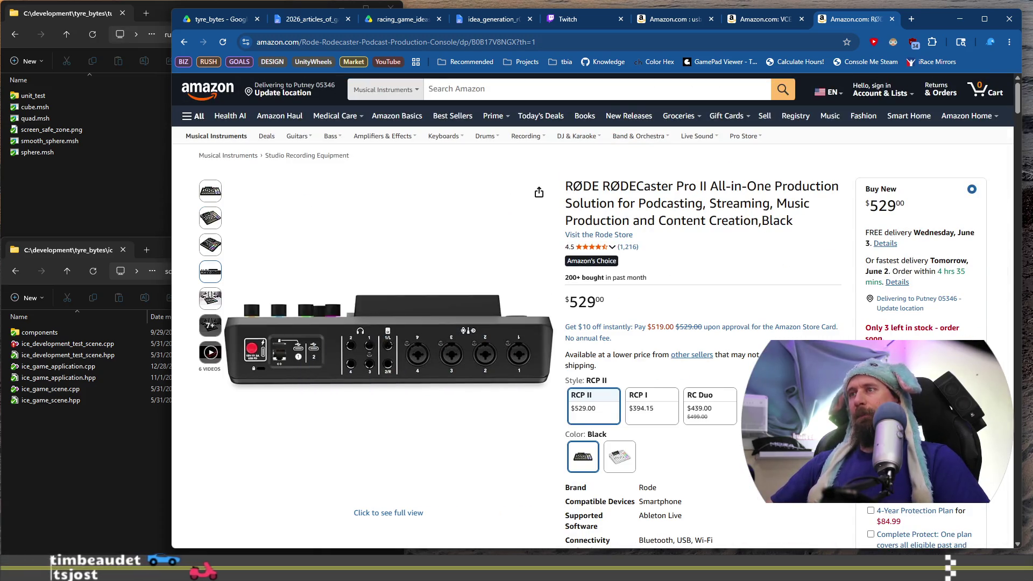
mouse_move(210, 191)
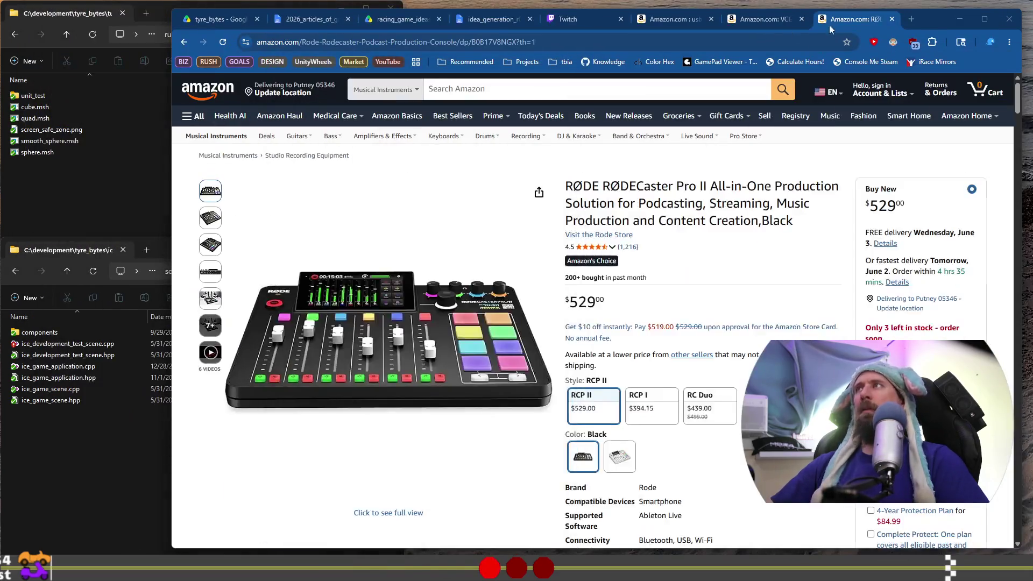
scroll(646, 252, down, 3)
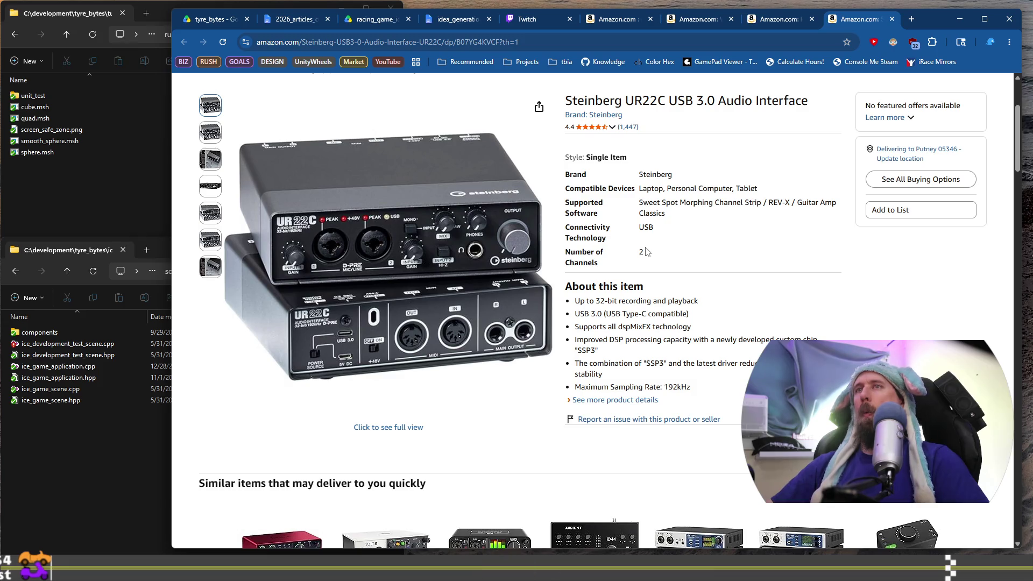
Browse the UR22C product images, visit the USB adapter search results, then return to UR22C
scroll(646, 251, up, 2)
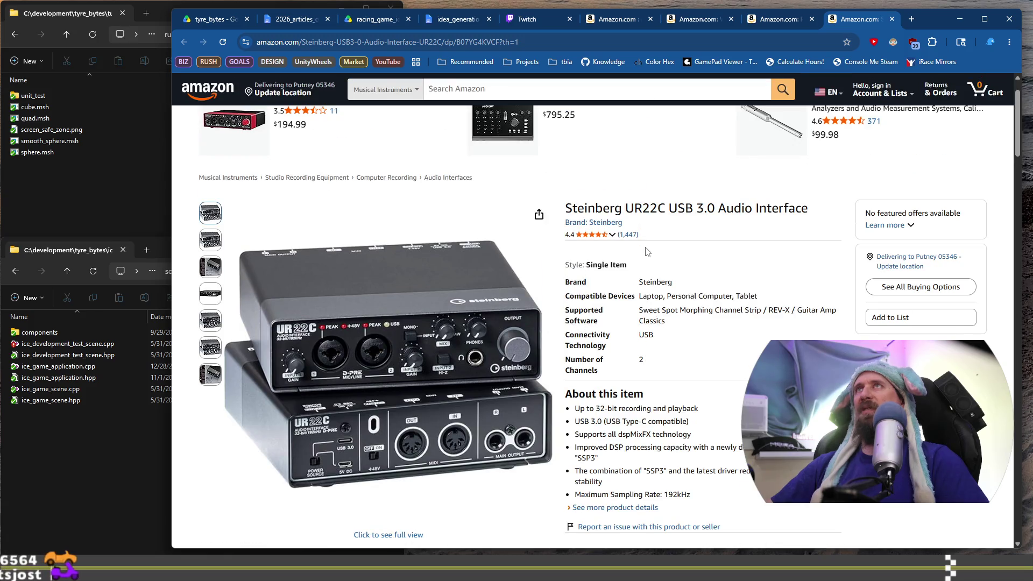
scroll(648, 252, down, 1)
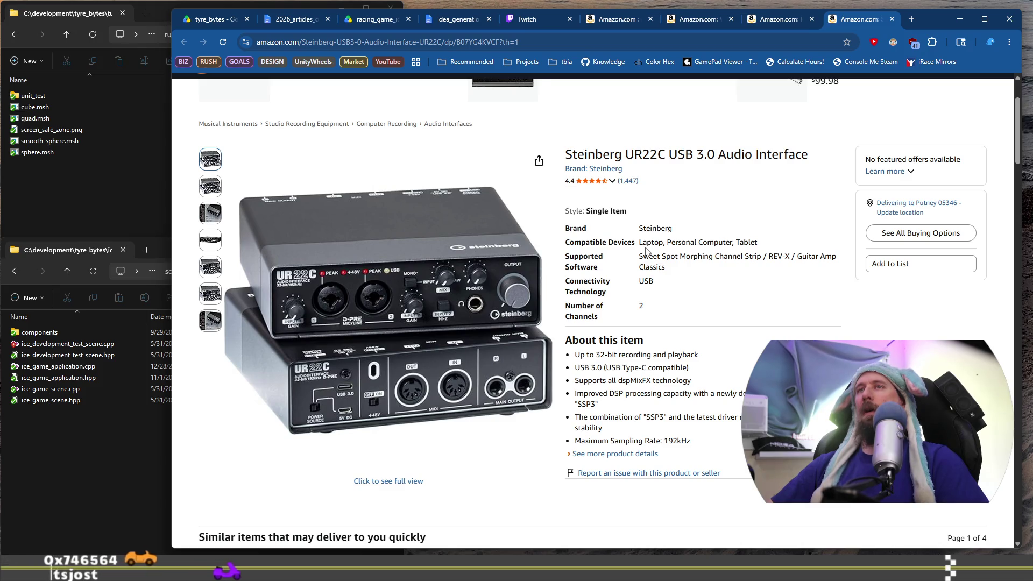
mouse_move(544, 243)
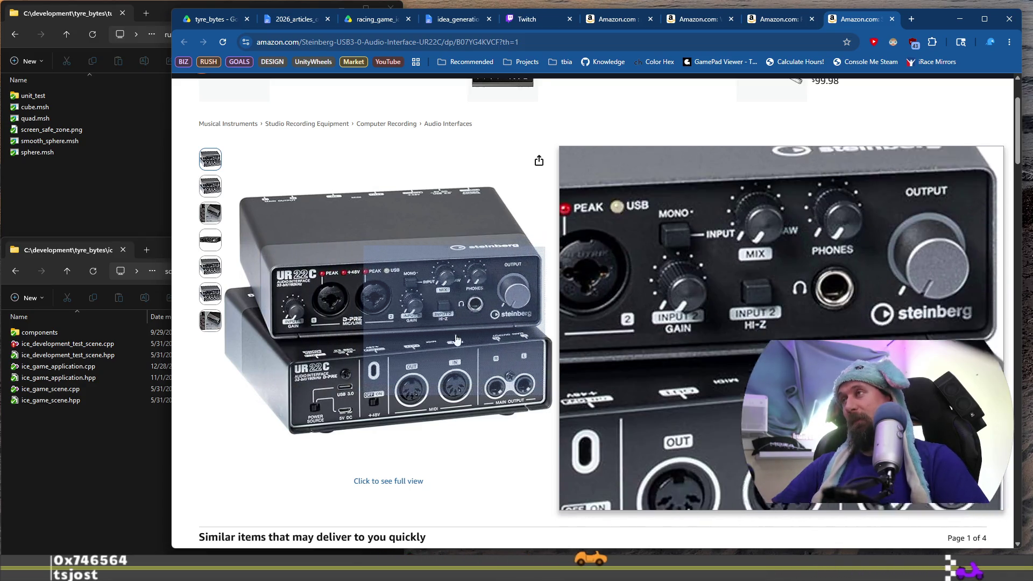
mouse_move(210, 245)
mouse_move(210, 271)
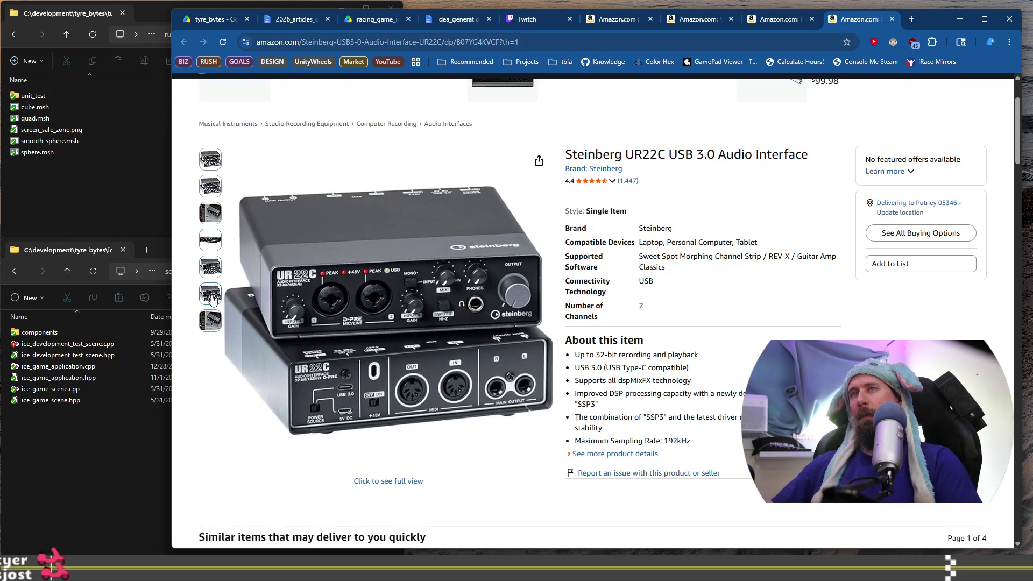
click(633, 18)
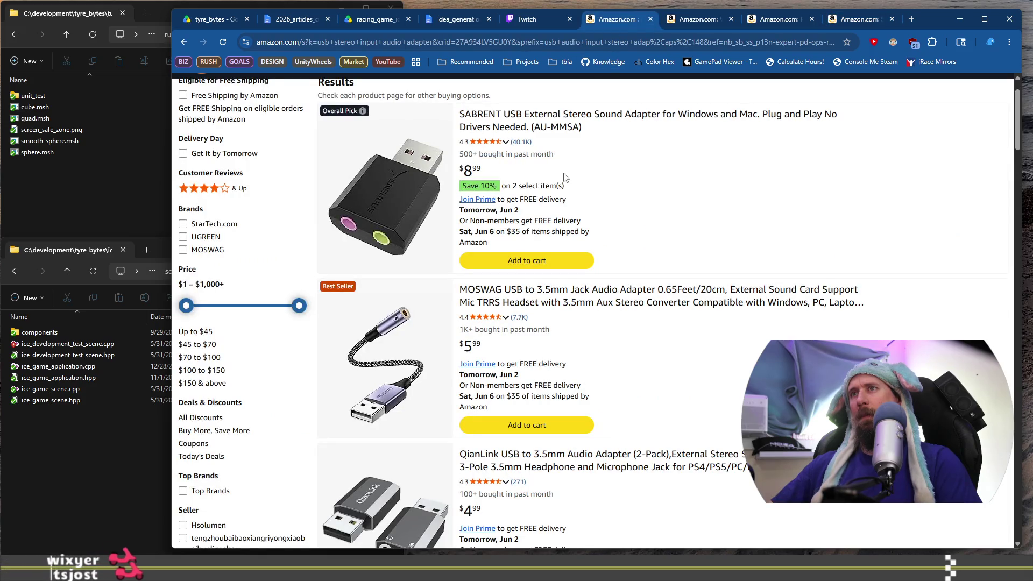
click(851, 18)
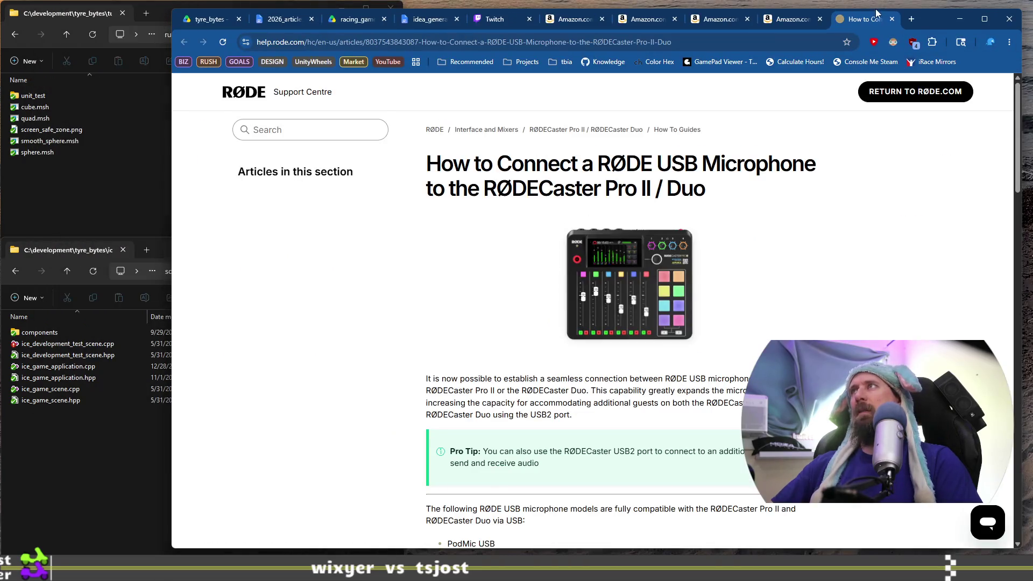
Read through the RØDE article, highlighting the compatible USB microphones sentence and the Wireless Series IV note
scroll(518, 293, down, 1)
scroll(517, 292, down, 2)
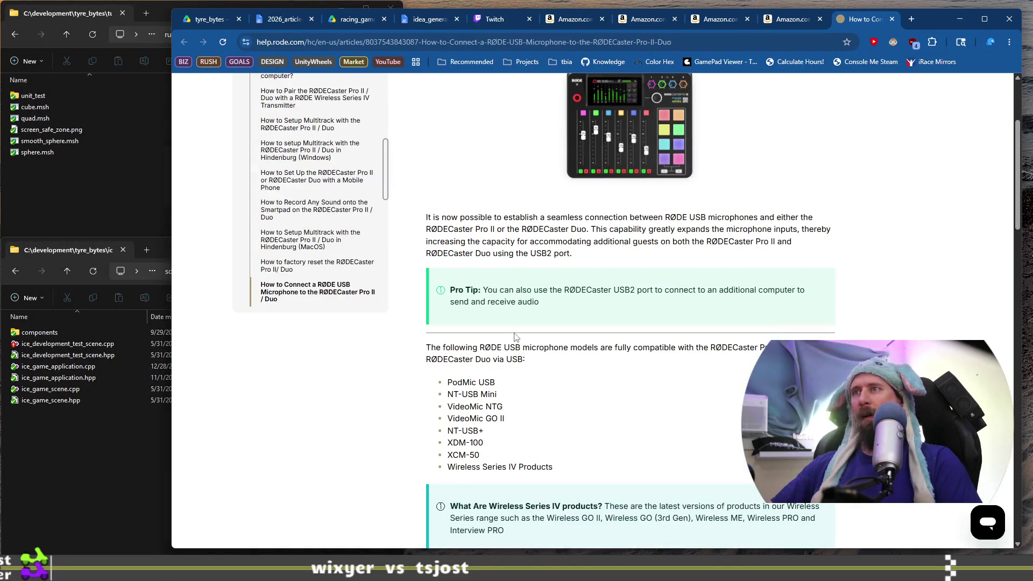
drag(467, 349, 530, 362)
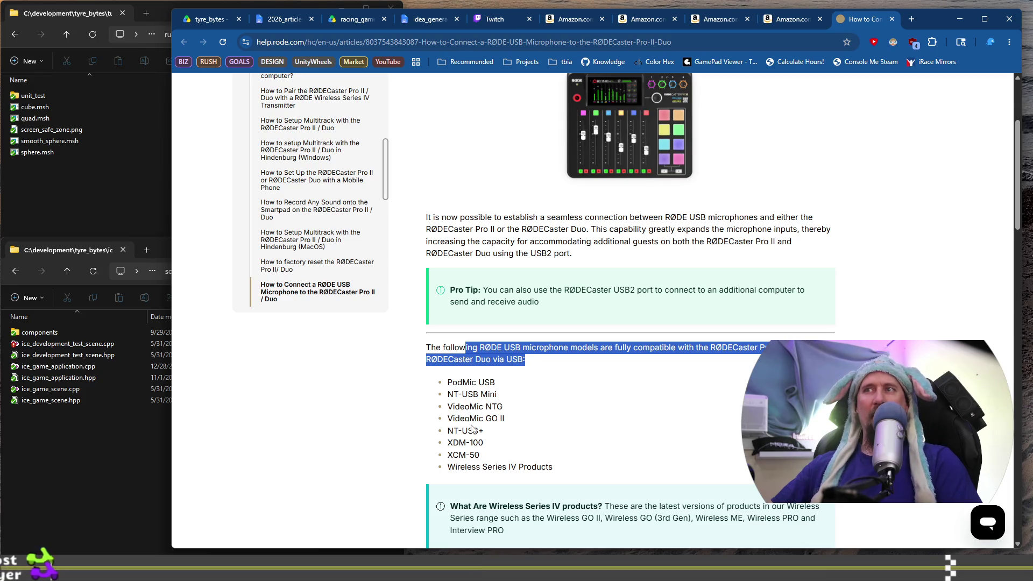
scroll(472, 428, down, 2)
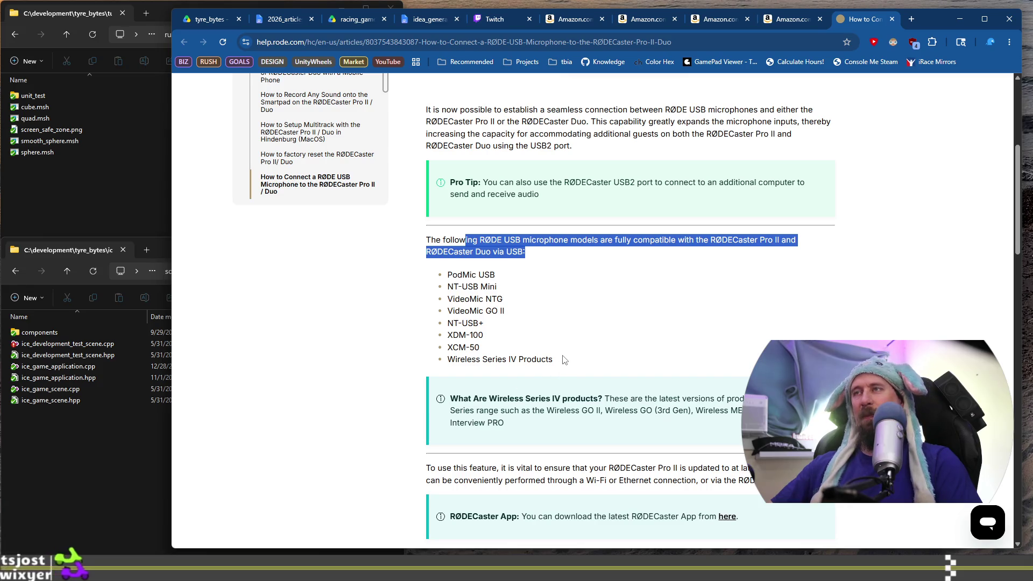
scroll(564, 359, down, 2)
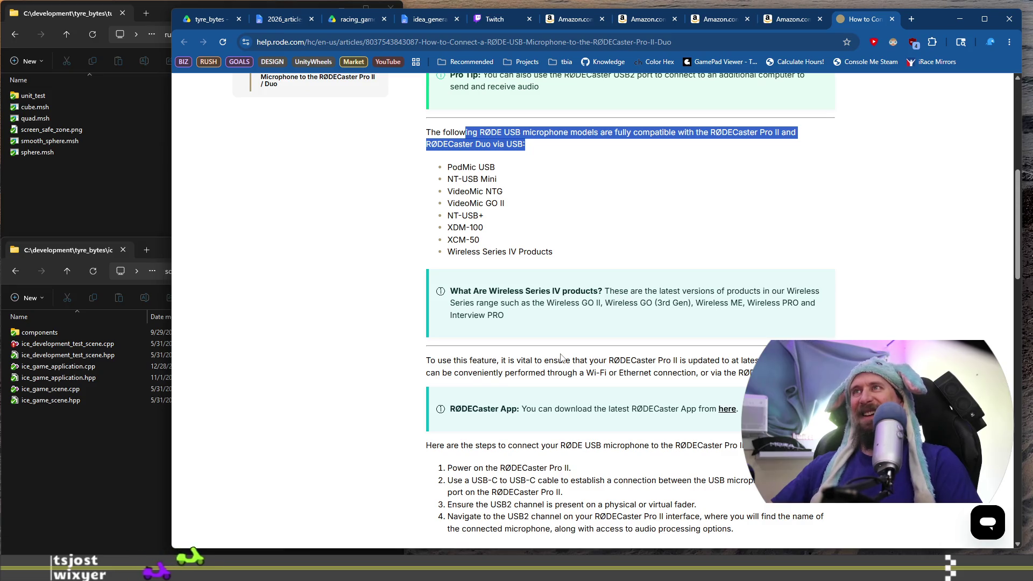
scroll(561, 358, up, 7)
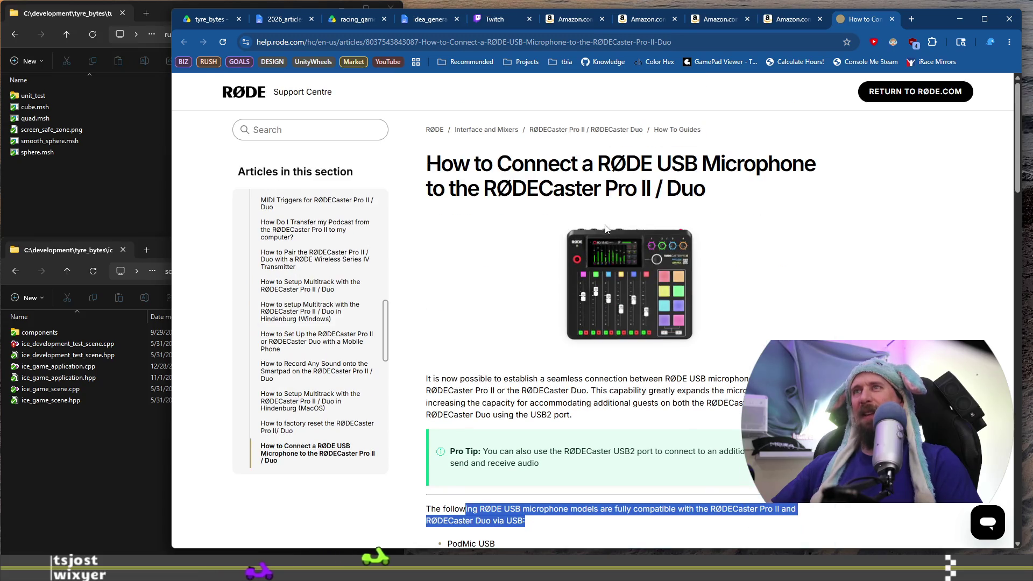
scroll(557, 331, down, 7)
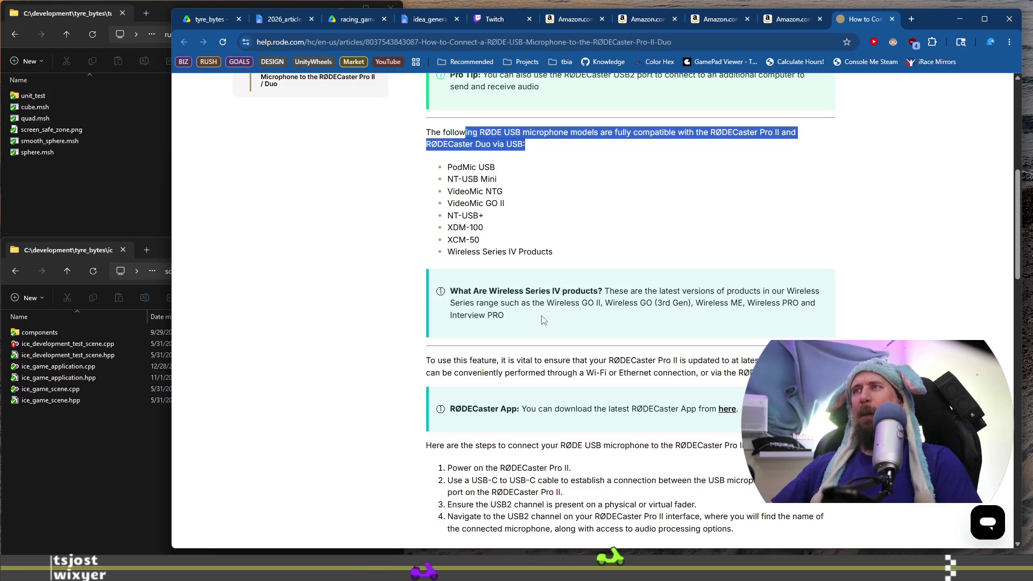
drag(472, 291, 470, 311)
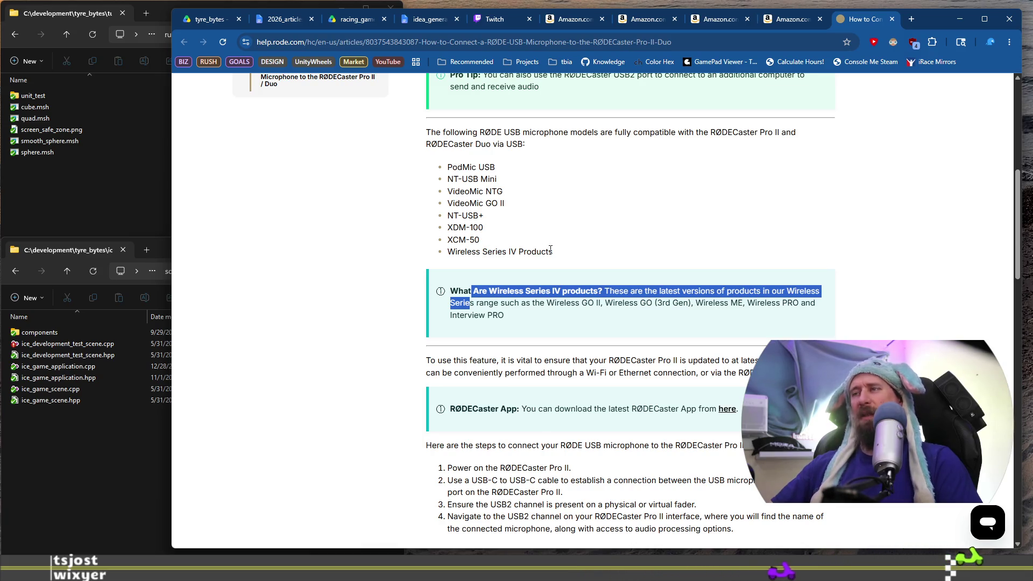
scroll(551, 249, down, 4)
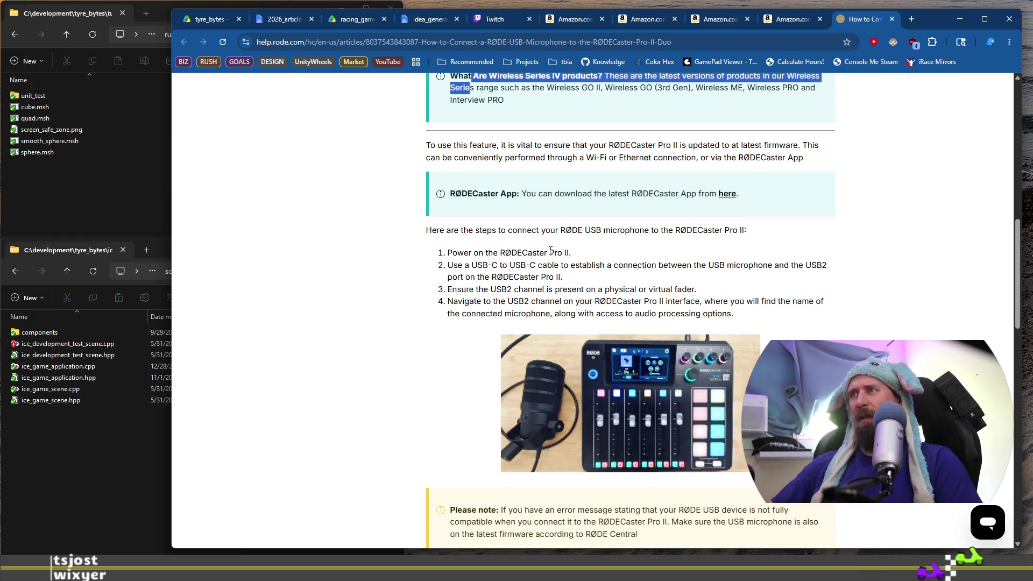
scroll(551, 250, down, 10)
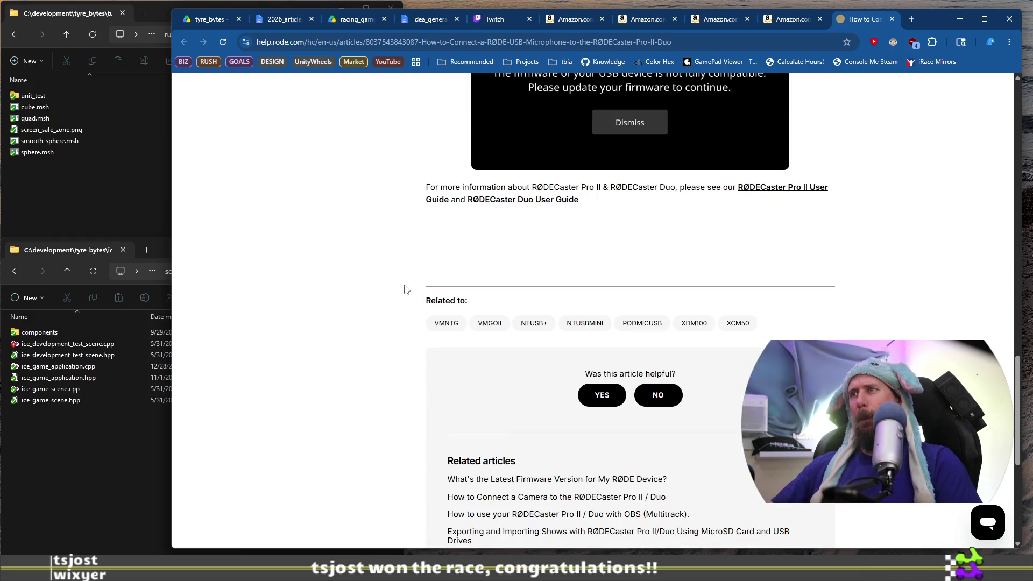
scroll(405, 289, down, 3)
scroll(405, 289, up, 20)
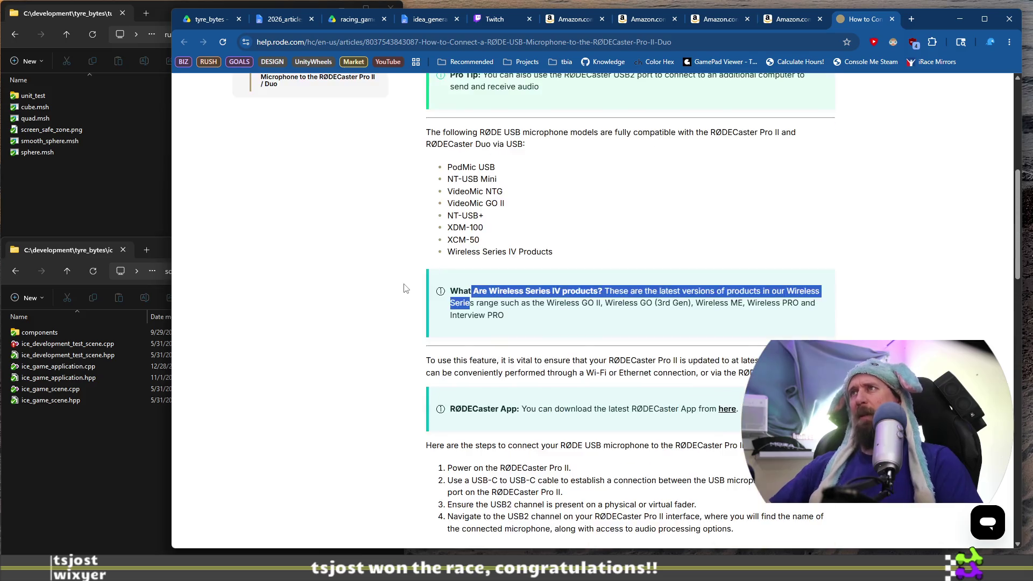
Switch through the Amazon tabs to the VCE 6.35mm to 3.5mm 2-pack adapter page at $5.99
click(782, 22)
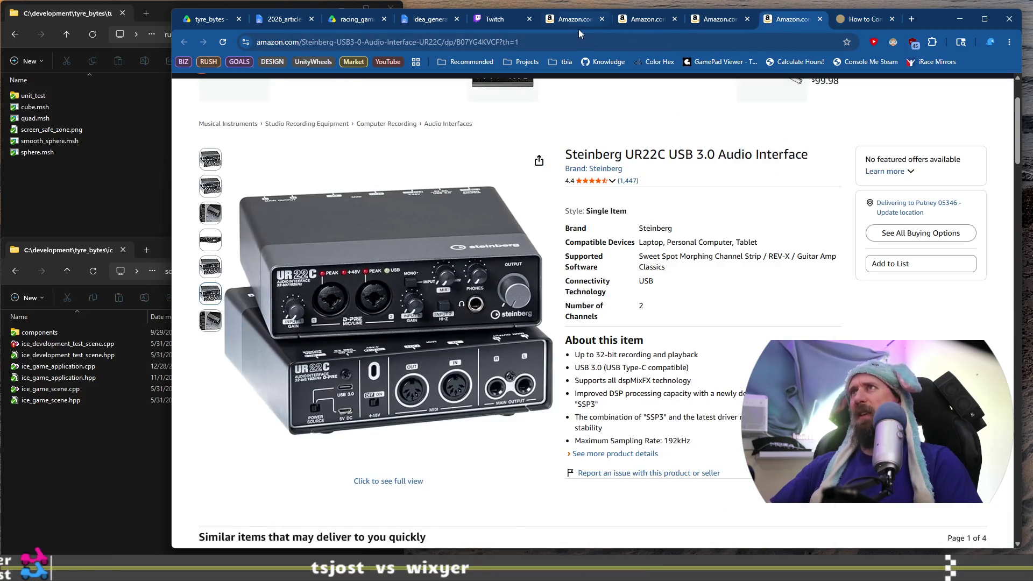
click(577, 24)
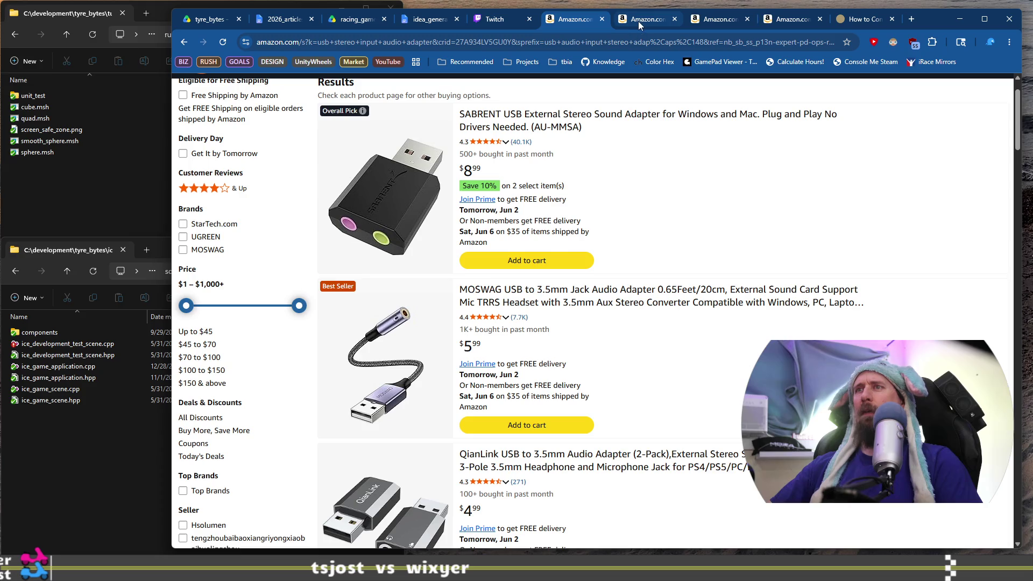
click(638, 21)
mouse_move(369, 357)
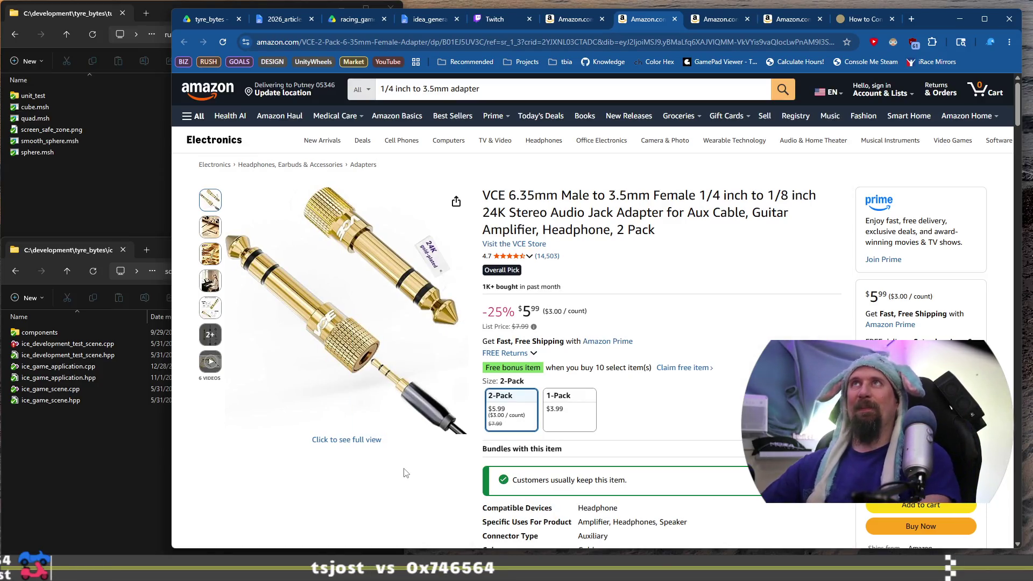
scroll(506, 422, down, 3)
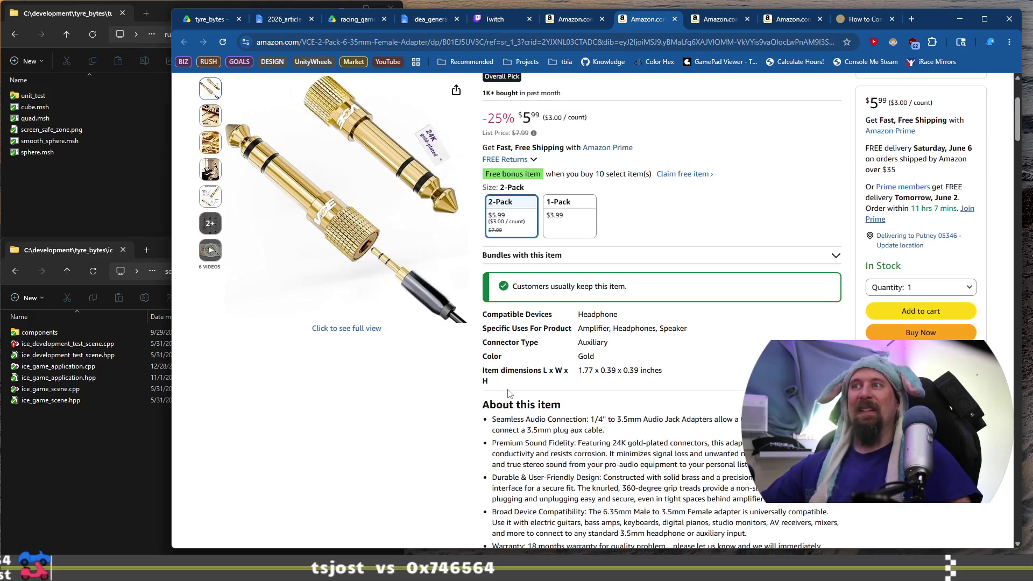
scroll(510, 394, up, 3)
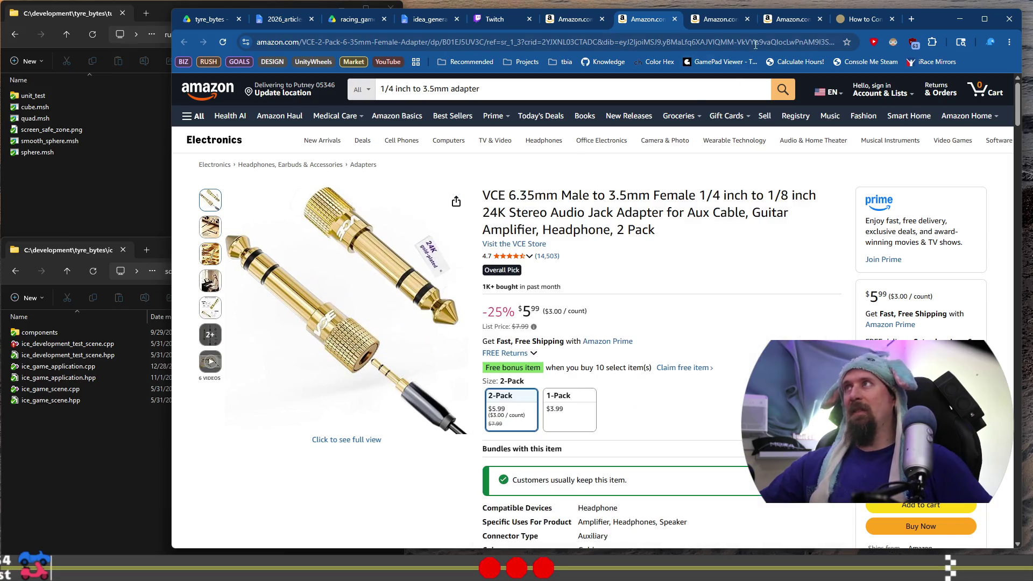
click(713, 20)
click(787, 18)
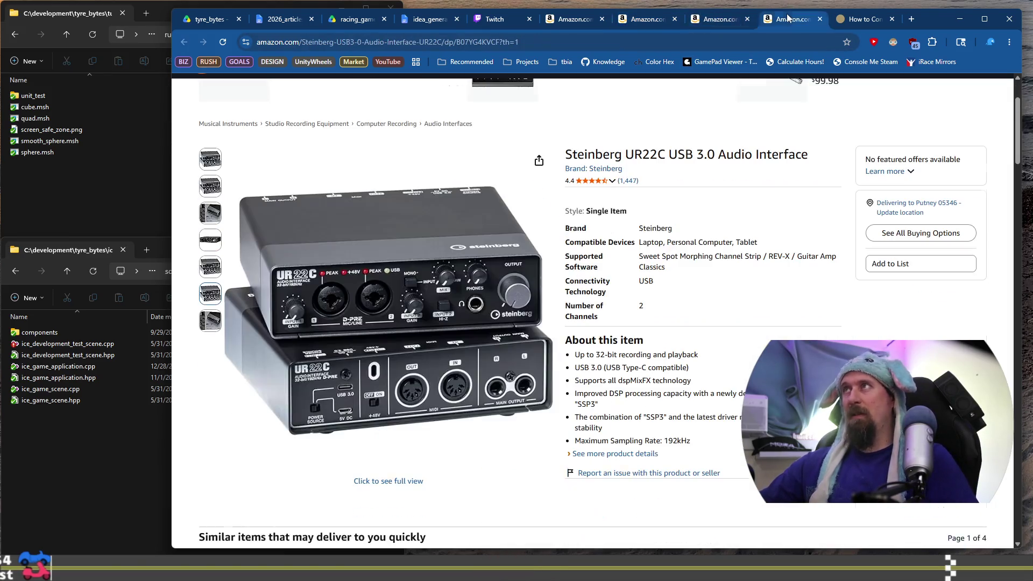
click(646, 19)
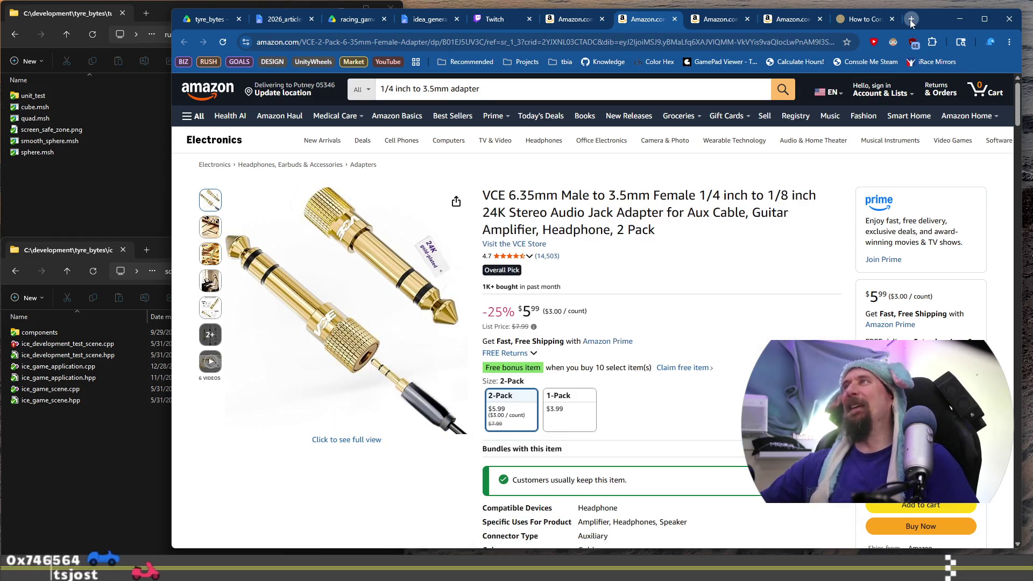
click(910, 20)
Trim the suggested Amazon product address down to Amazon's home page and load it
click(585, 41)
text(am)
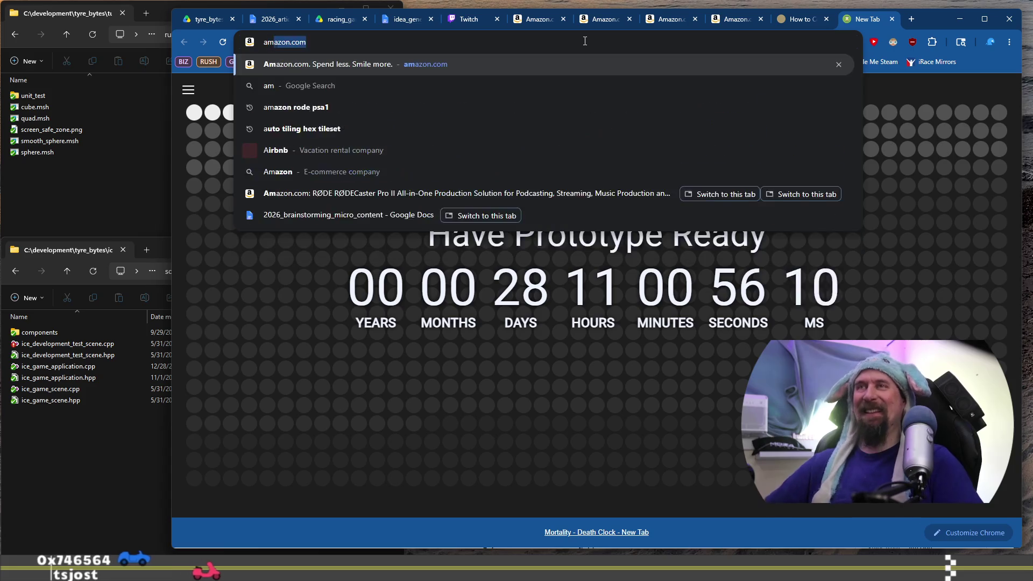
text(a)
key(Tab)
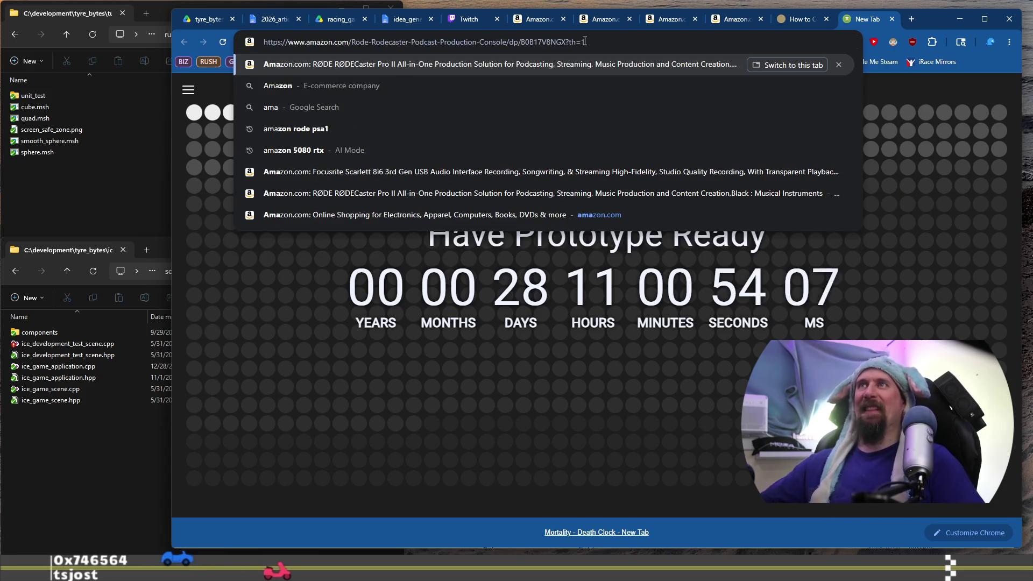
drag(585, 41, 361, 44)
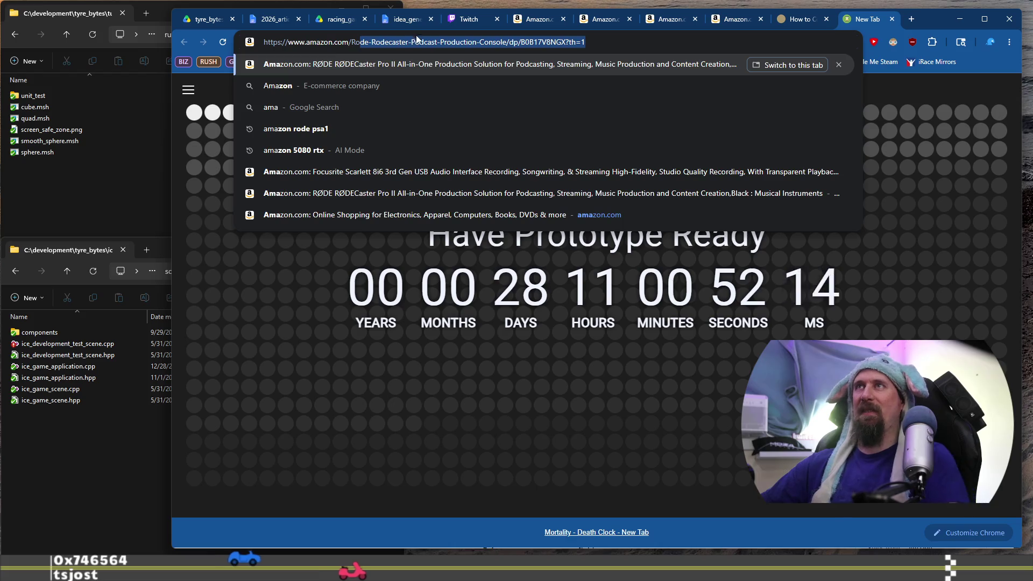
key(BackSpace)
key(Return)
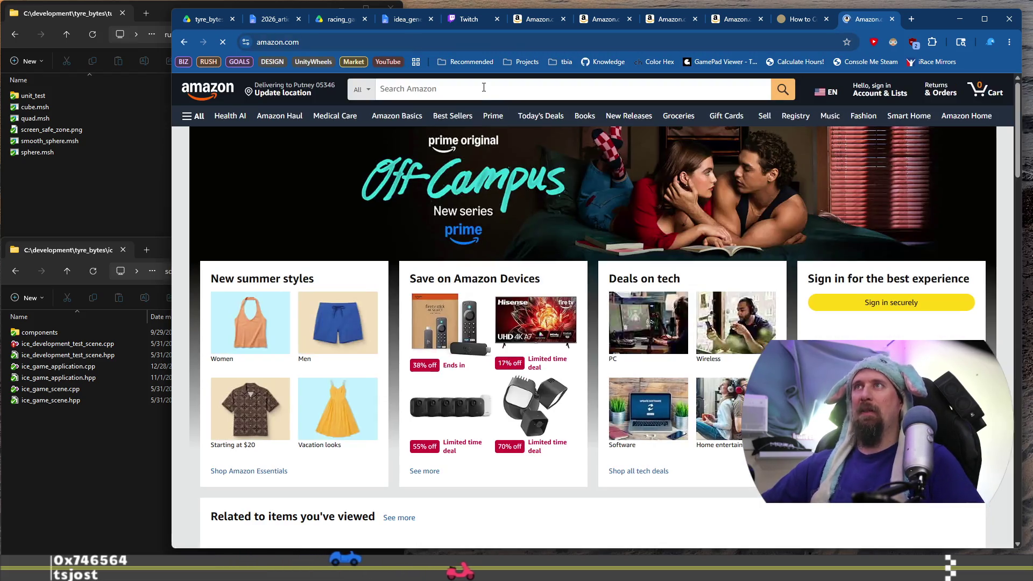
Enter the Amazon search 'two 3.5mm to 1 stereo combine', correcting typos along the way
click(484, 82)
text(two s)
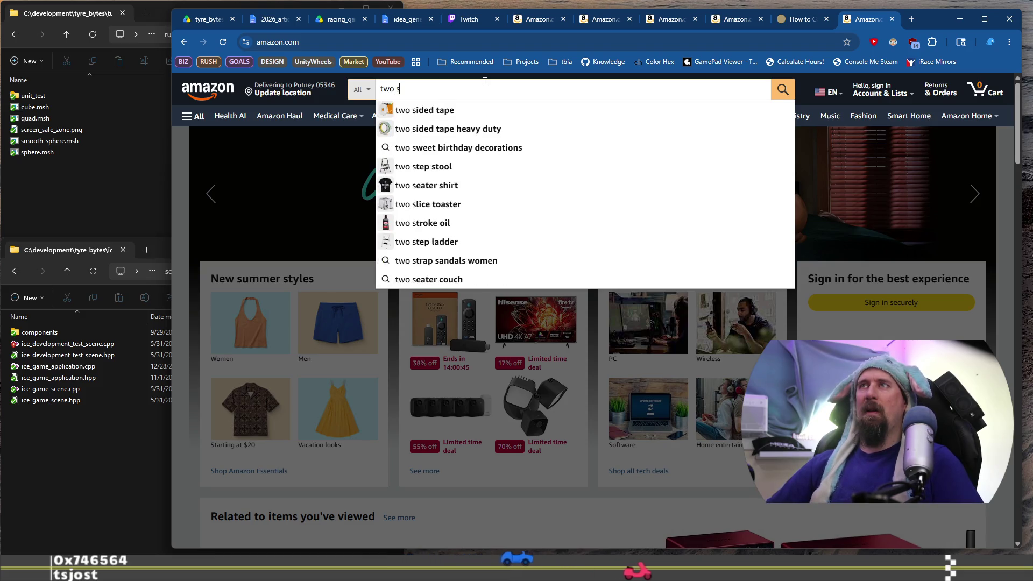
key(BackSpace)
text(2)
key(BackSpace)
text(3.5)
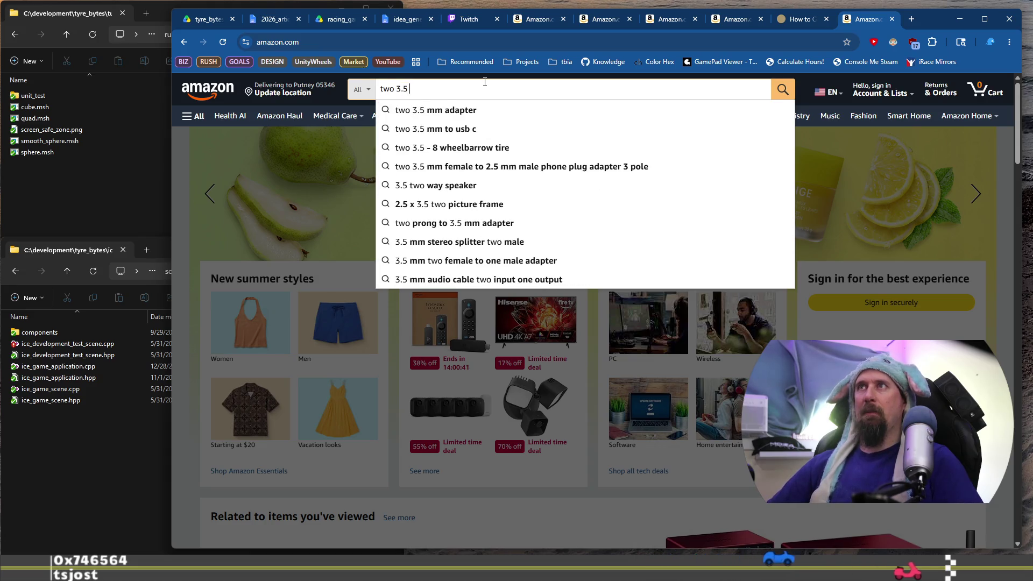
text(mm)
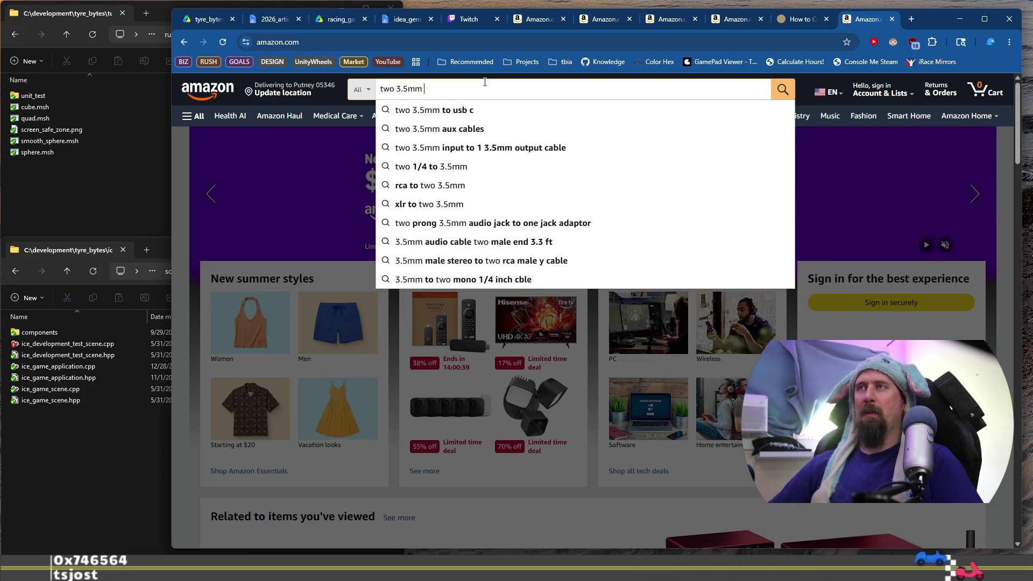
text(to 1)
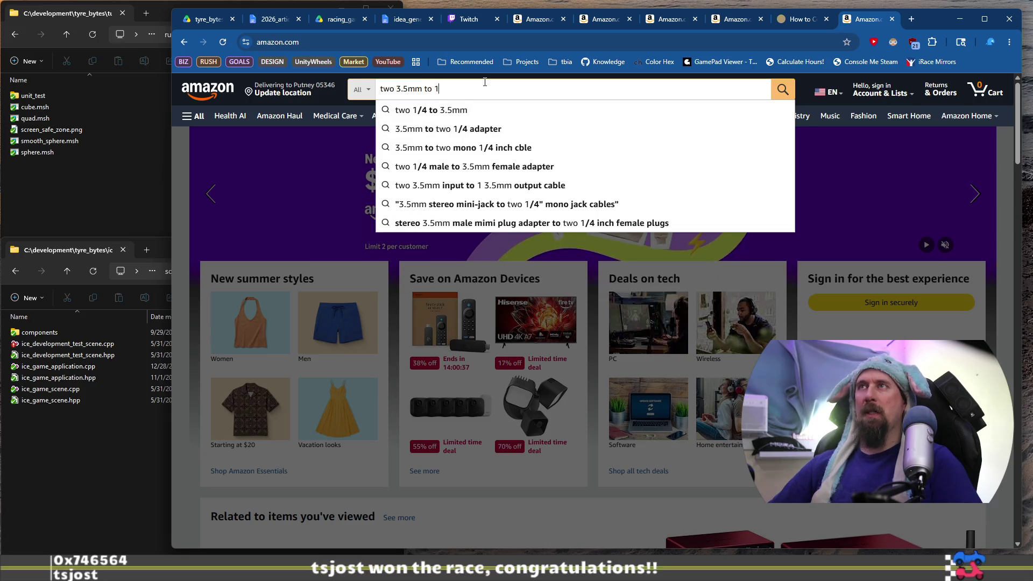
text( combin)
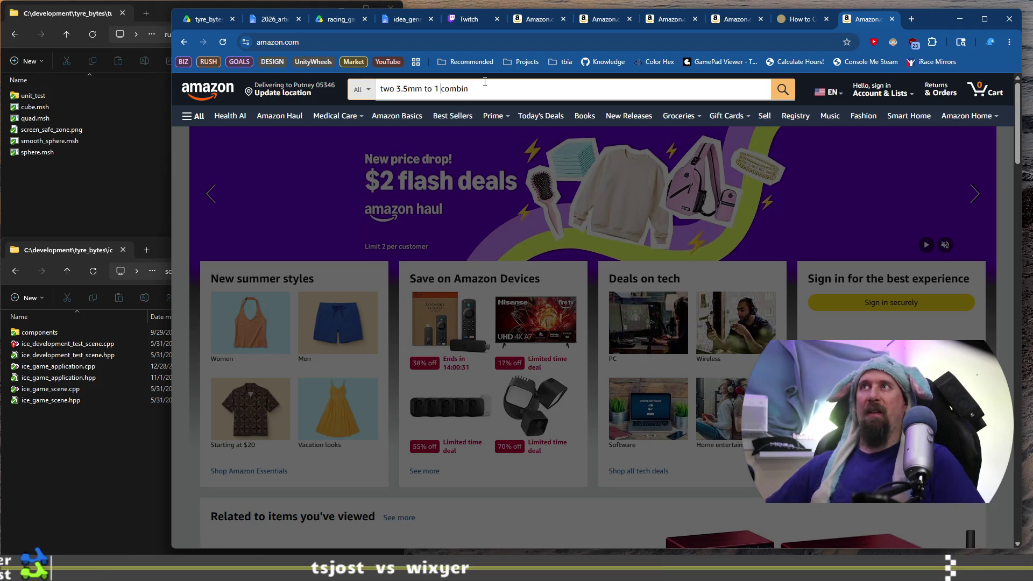
text(stero)
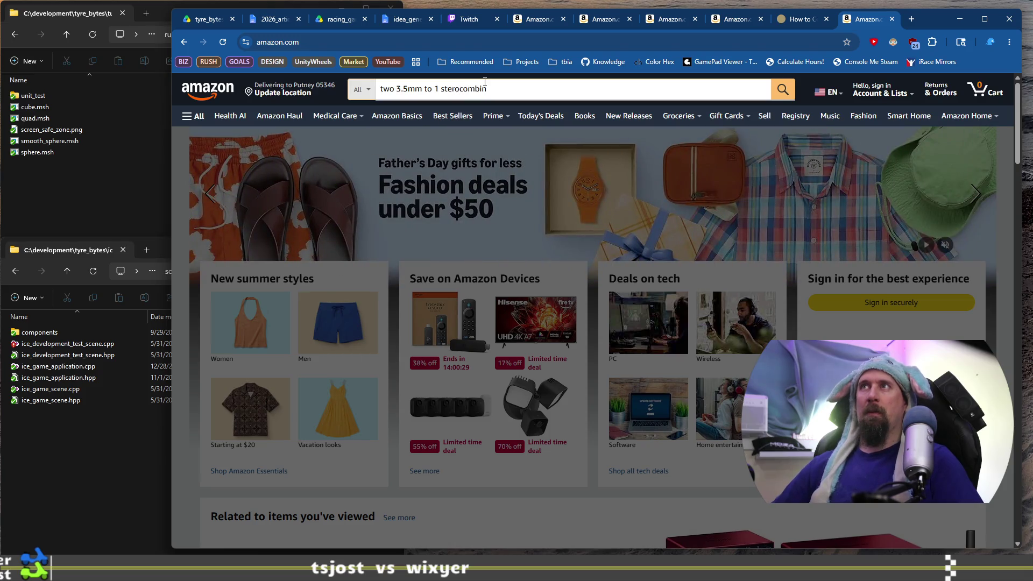
key(BackSpace)
text(er)
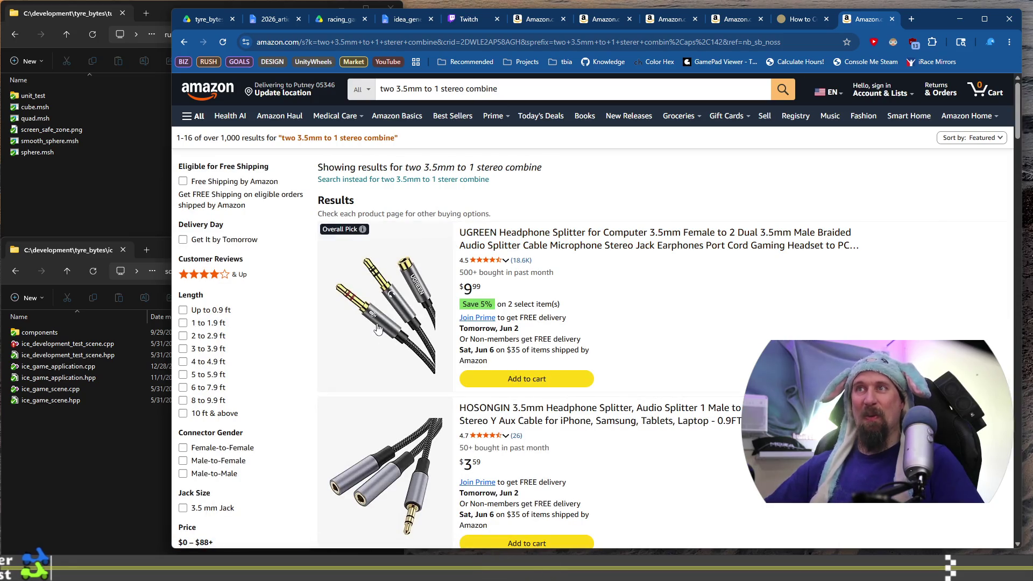
scroll(379, 328, down, 2)
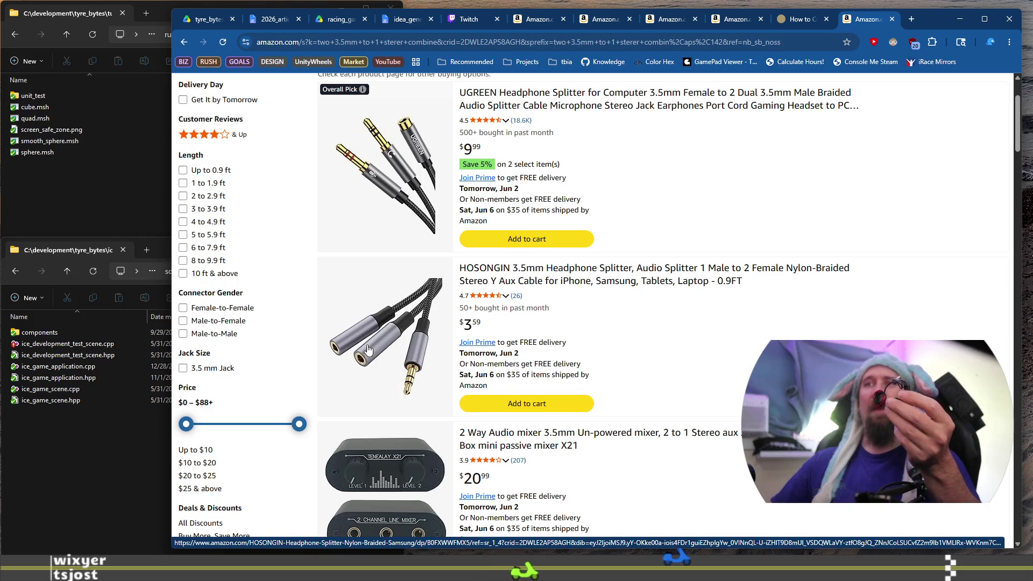
scroll(371, 345, down, 1)
scroll(377, 339, up, 4)
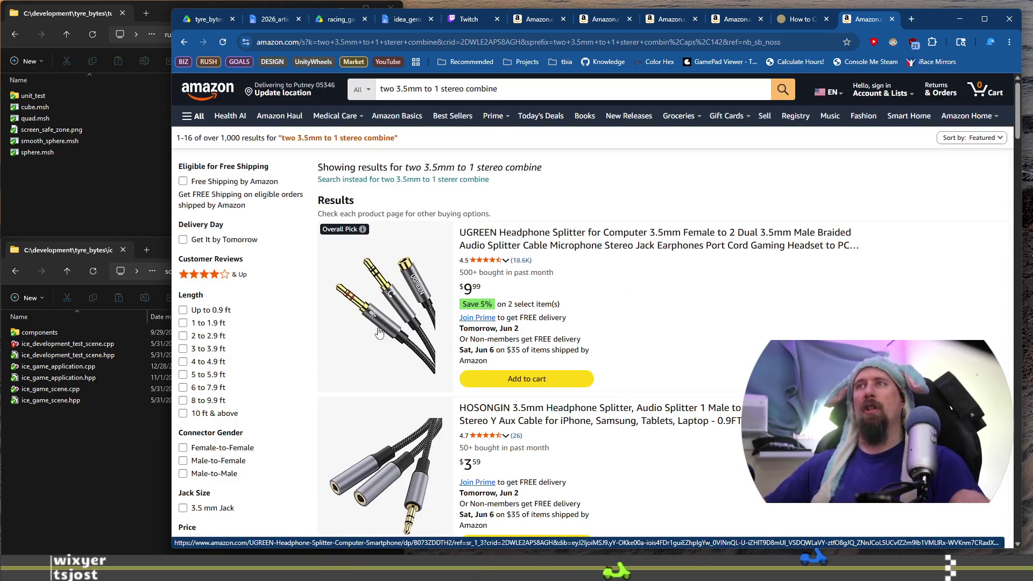
double_click(484, 90)
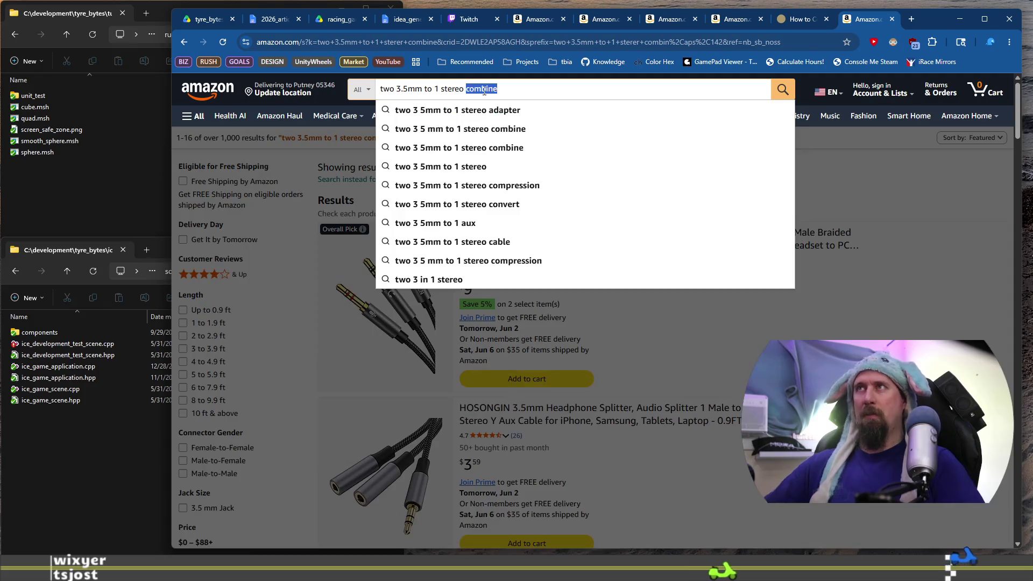
text(merger)
Search Amazon for 'two 3.5mm to 1 stereo merger' and scroll down to the results pagination
key(Return)
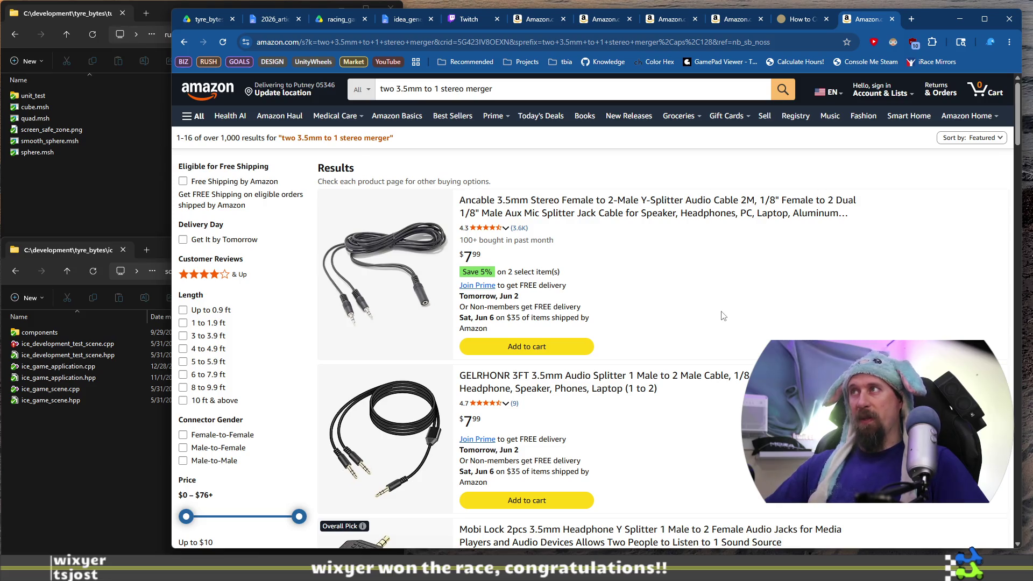
scroll(700, 317, down, 3)
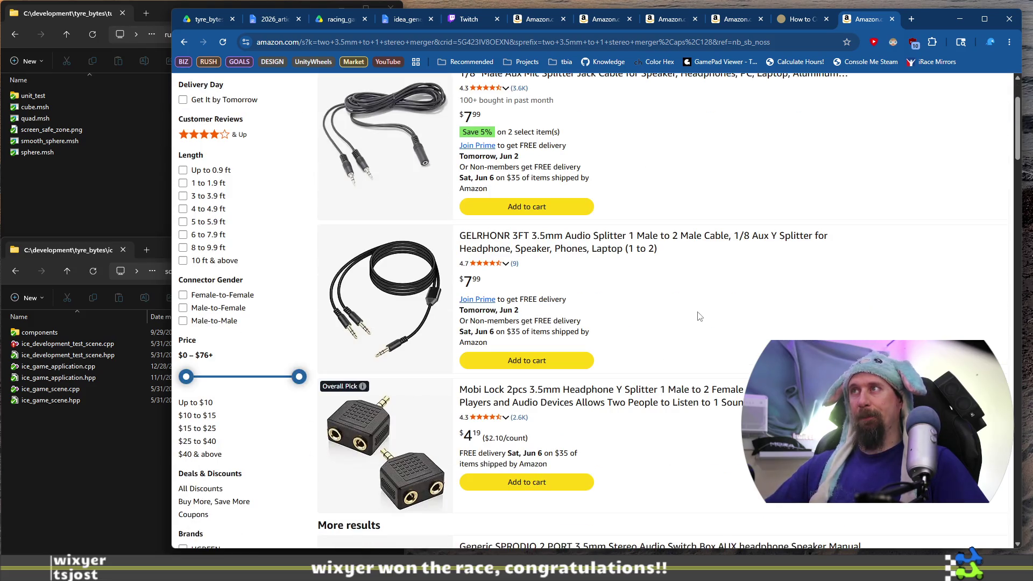
scroll(698, 320, down, 8)
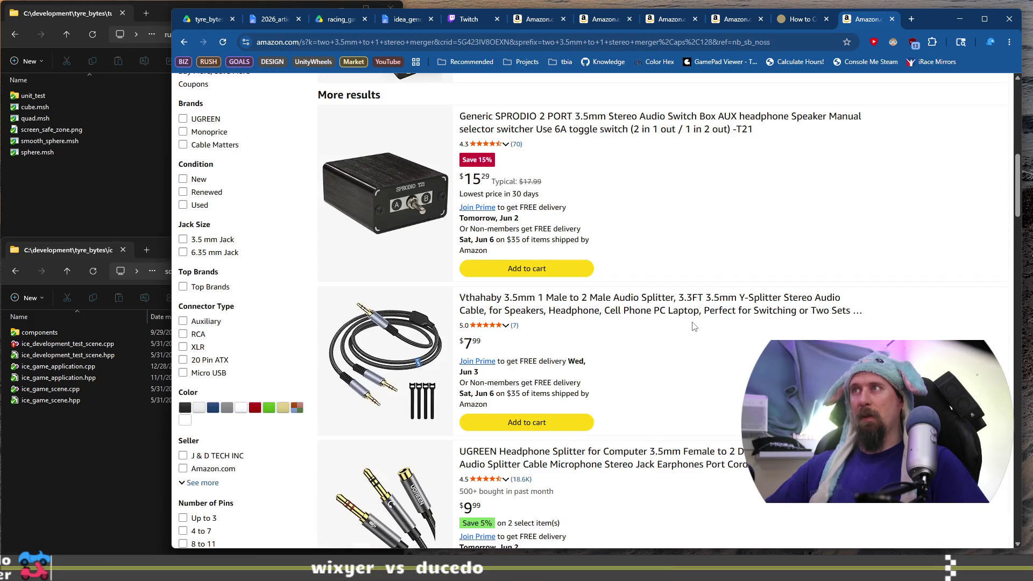
scroll(694, 327, down, 5)
scroll(694, 326, down, 5)
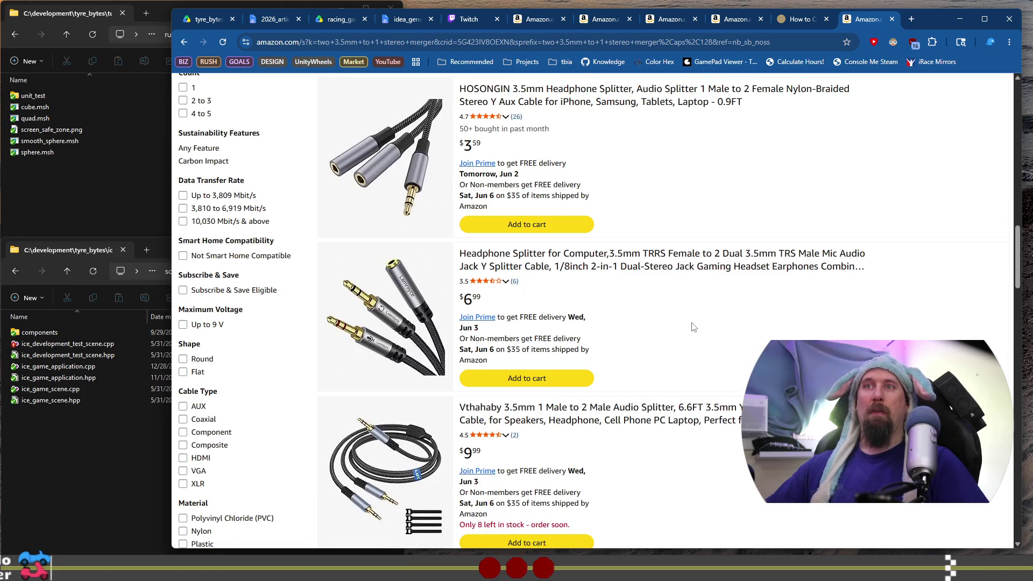
scroll(693, 327, down, 5)
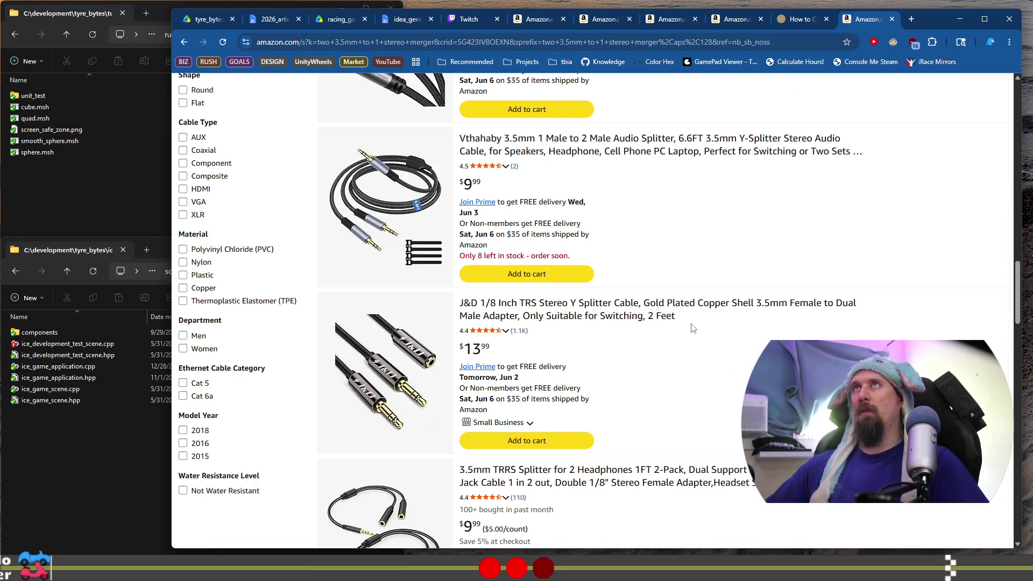
scroll(693, 327, down, 4)
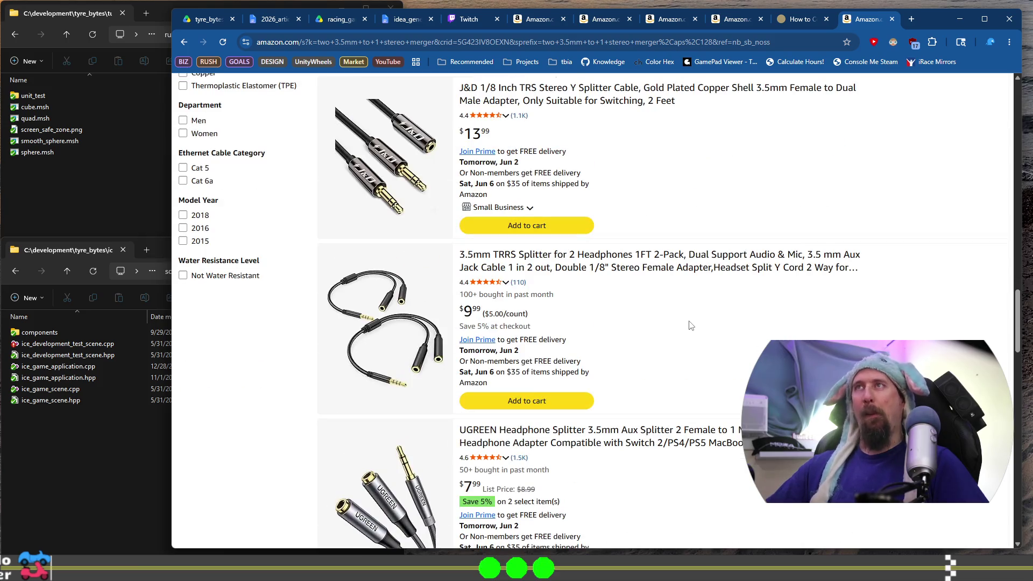
scroll(691, 326, down, 4)
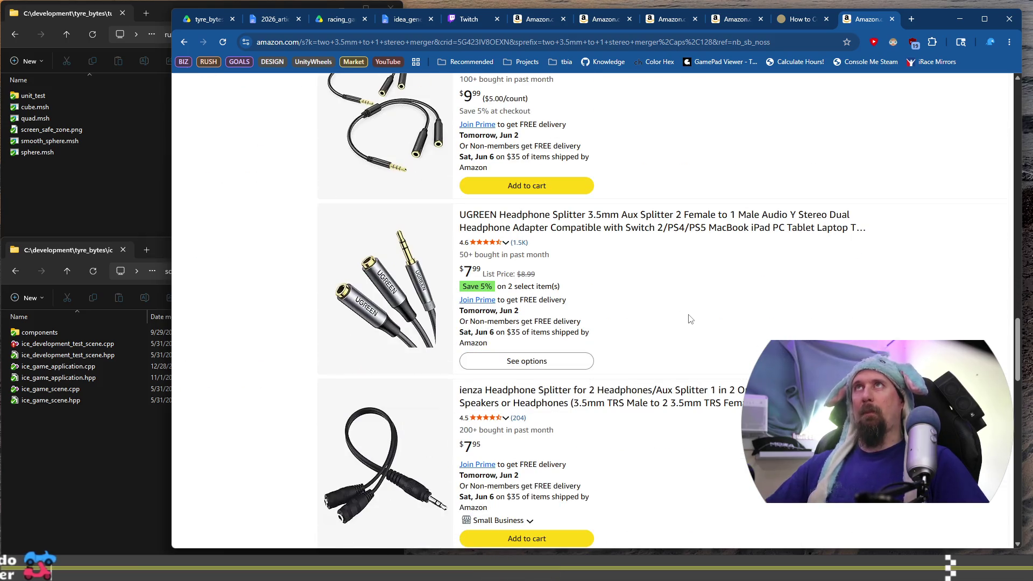
scroll(691, 319, down, 4)
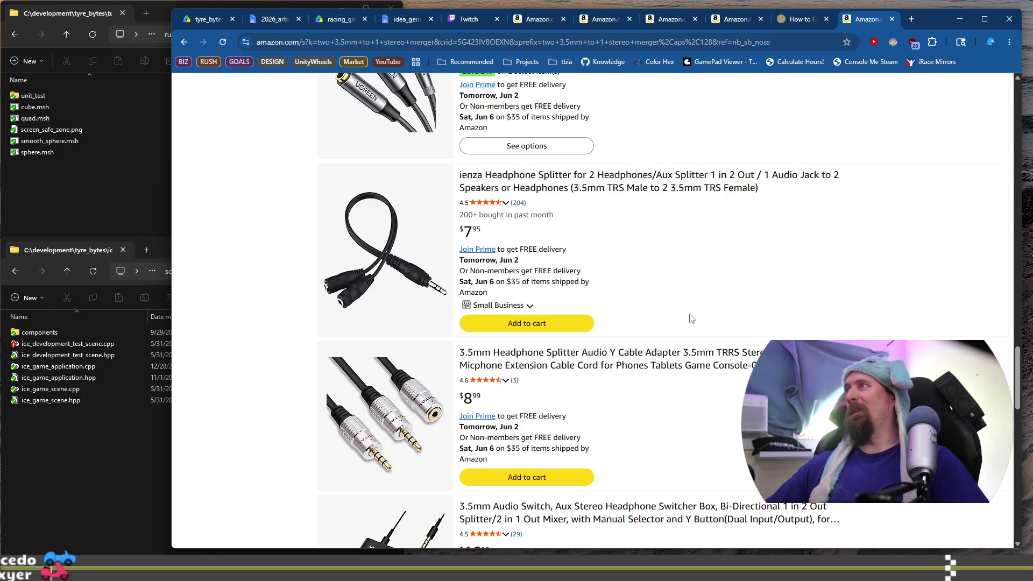
scroll(691, 319, down, 3)
scroll(693, 319, down, 2)
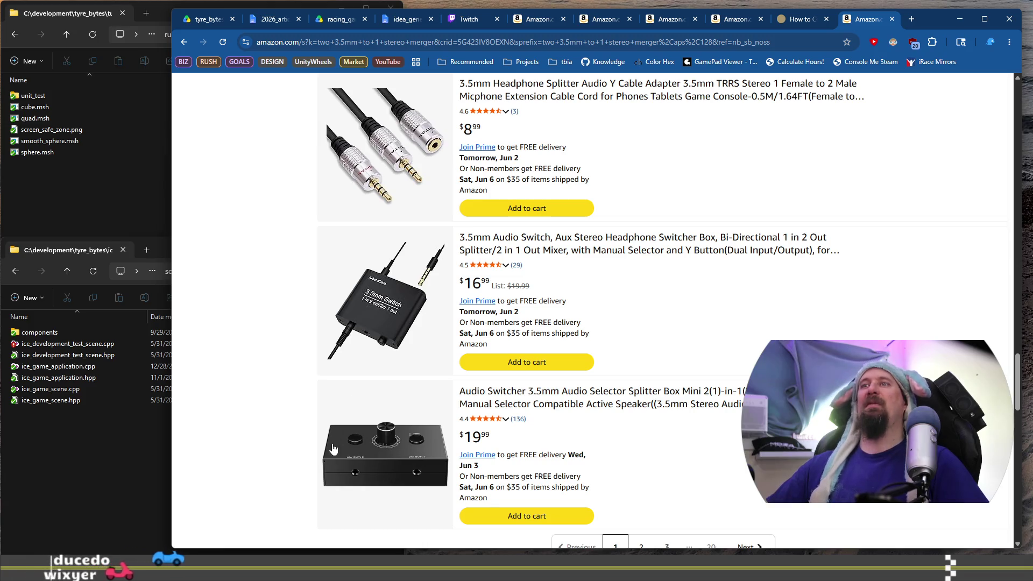
scroll(399, 440, down, 1)
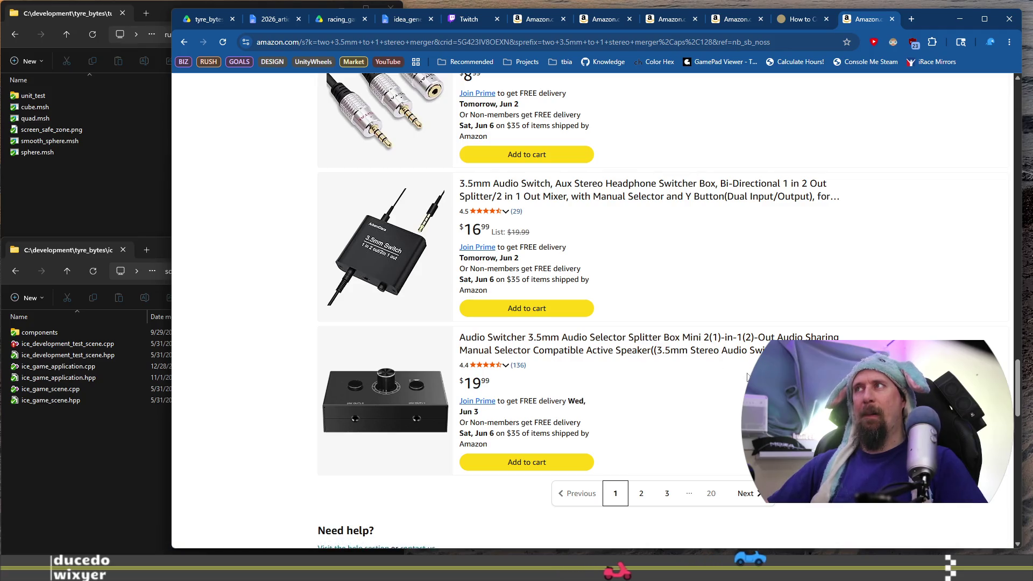
Scroll back to the top of the results and return to the Steinberg UR22C product page
scroll(746, 377, up, 20)
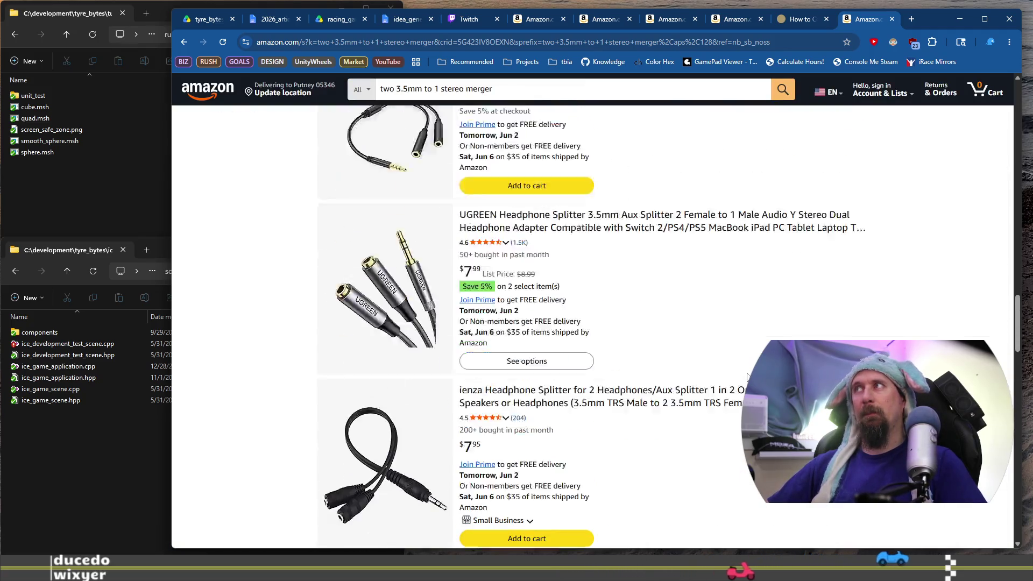
scroll(747, 376, up, 5)
scroll(747, 376, up, 5)
scroll(747, 376, up, 3)
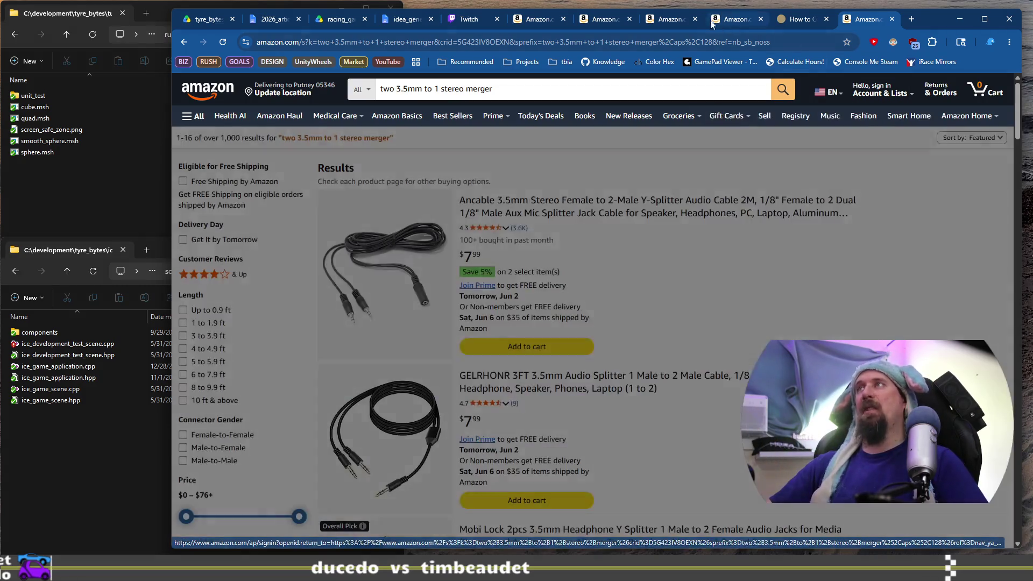
click(719, 23)
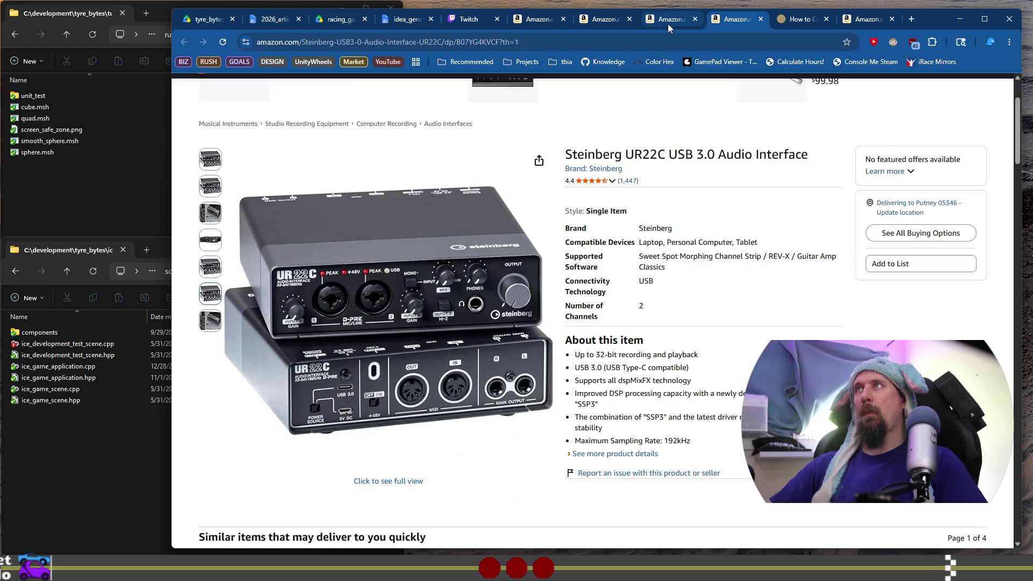
Review the VCE adapter page and RØDE support article, then zoom the Steinberg UR22C product image
click(667, 23)
click(618, 21)
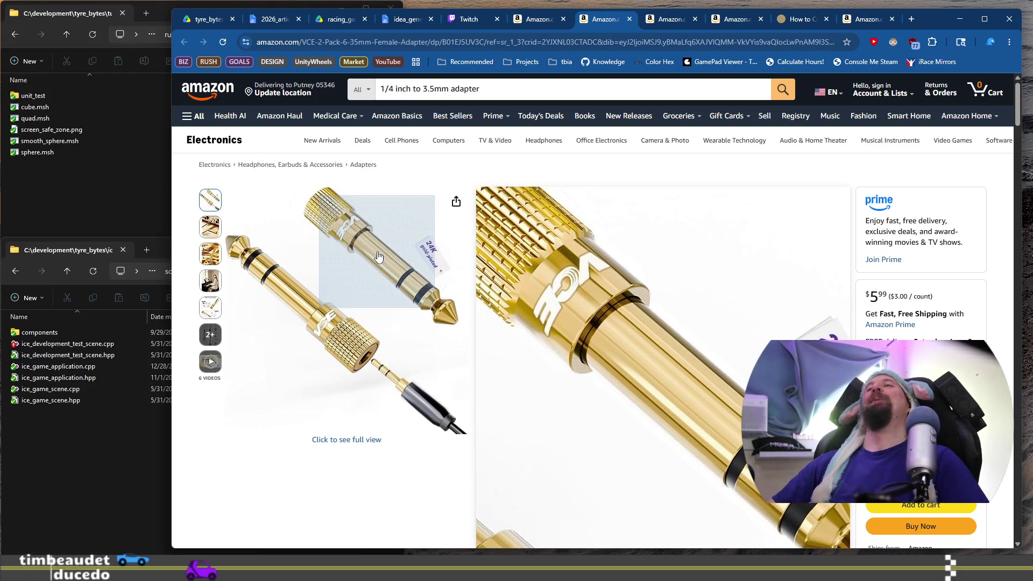
click(791, 22)
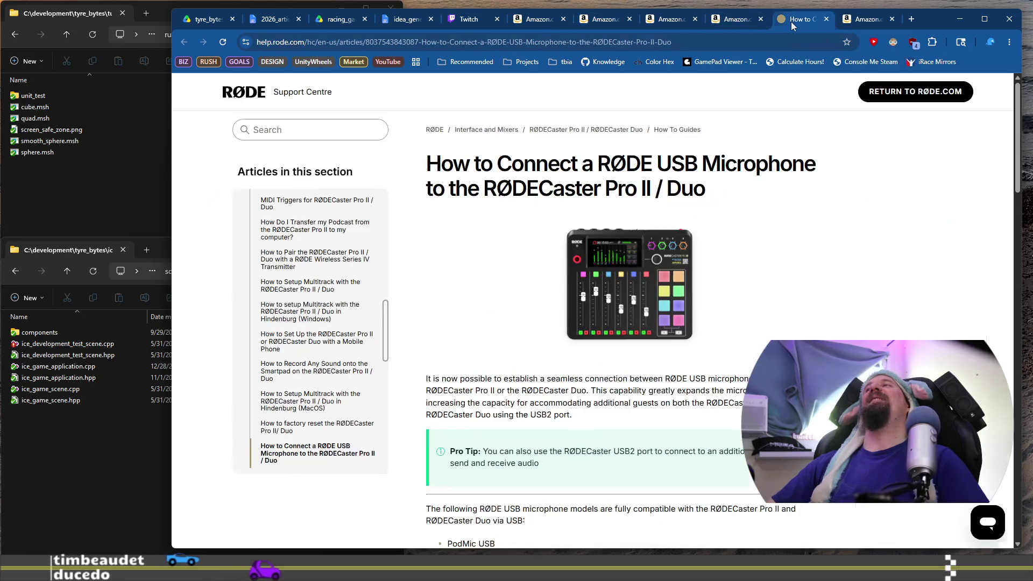
click(854, 22)
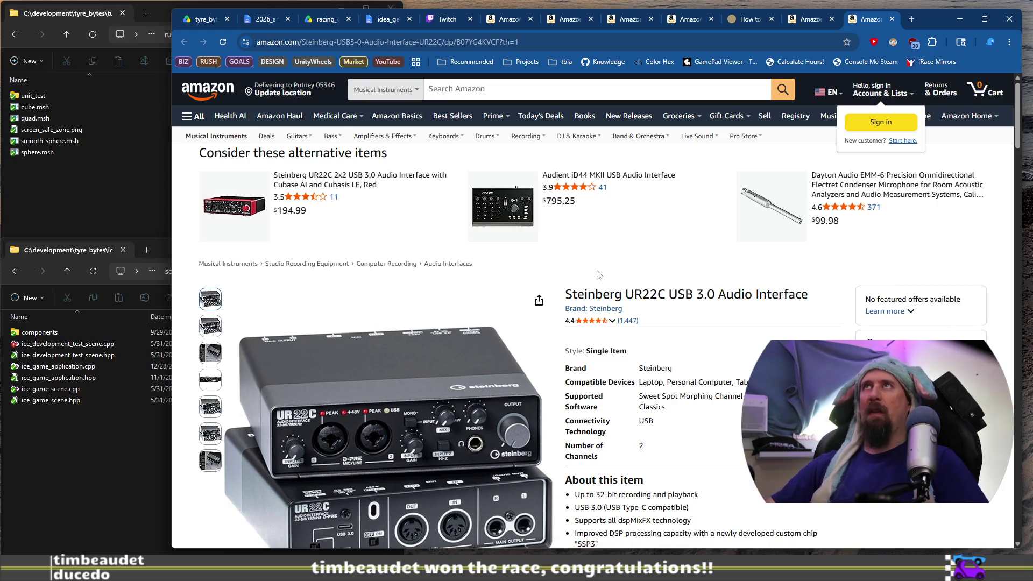
scroll(613, 290, down, 3)
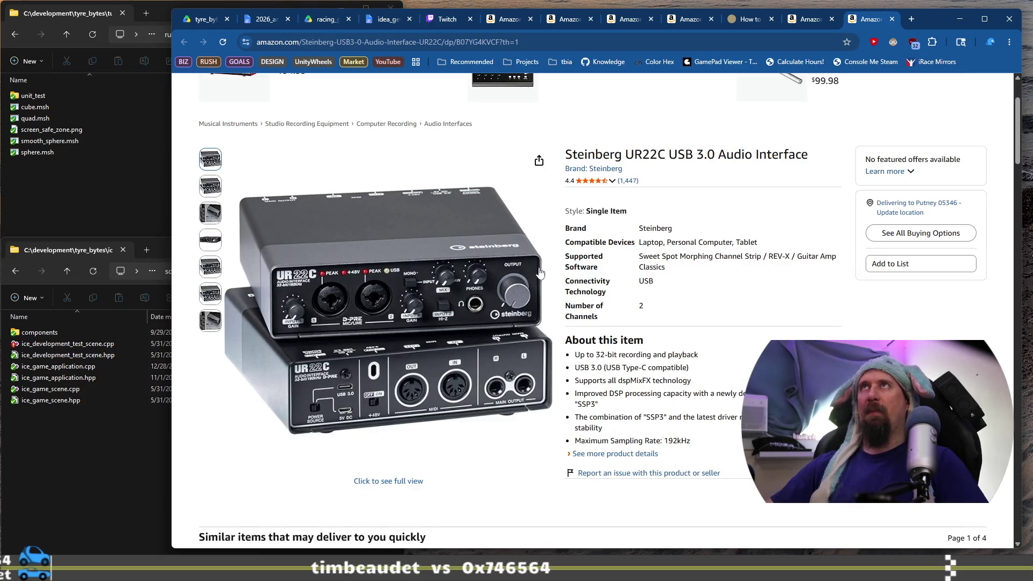
mouse_move(452, 274)
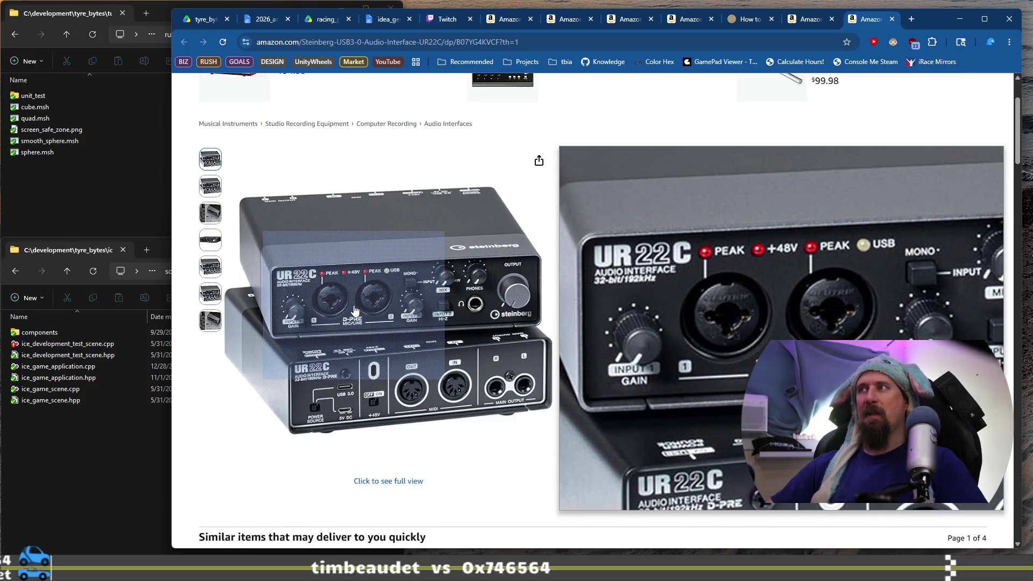
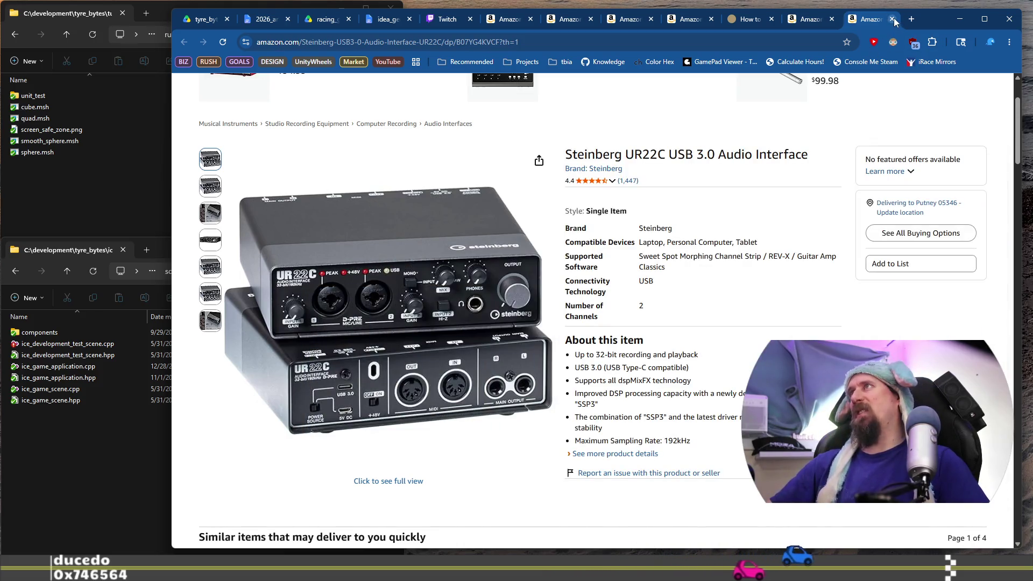
Close the six leftover Amazon product and search tabs, then the Twitch clip page
click(893, 19)
click(893, 19)
click(893, 18)
click(893, 19)
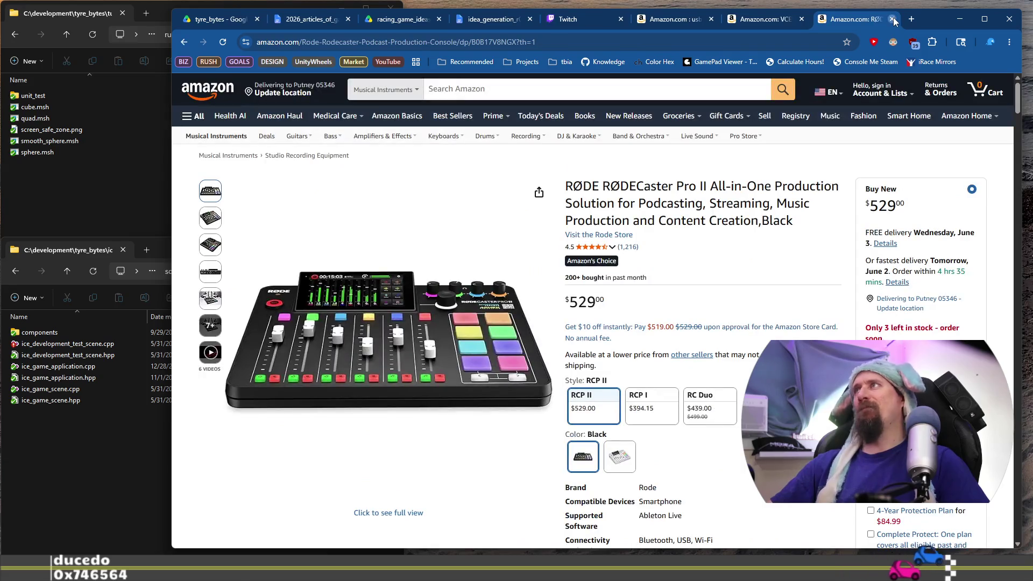
click(893, 19)
click(893, 19)
click(894, 19)
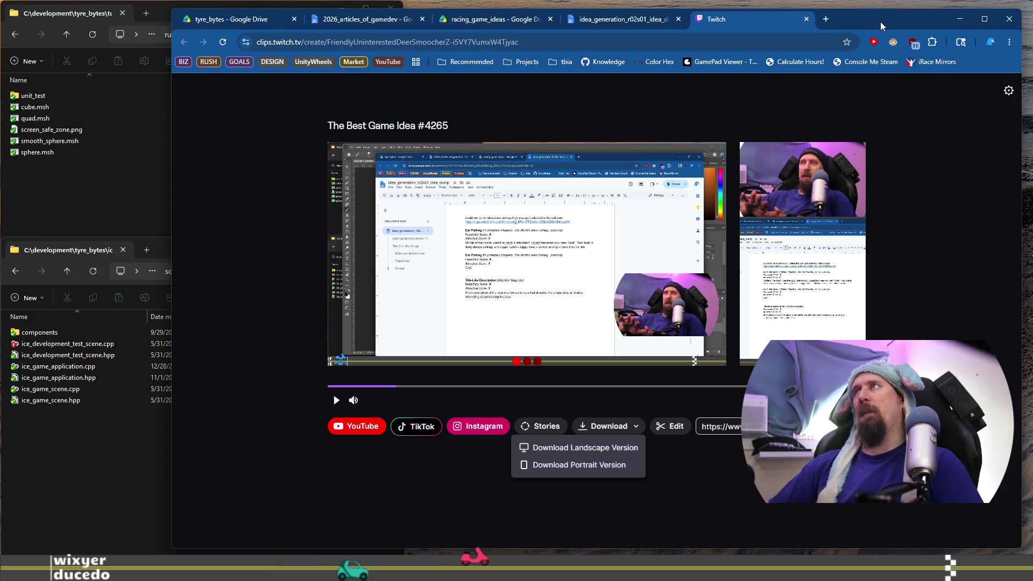
click(807, 20)
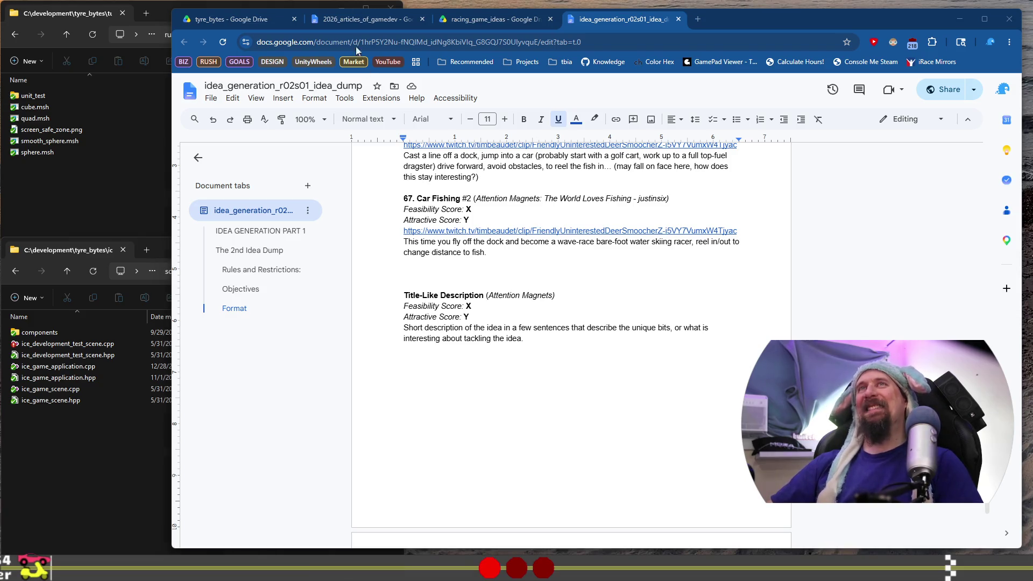
Switch to the 2026_articles_of_gamedev document with the Slay the Spire – Racing Games draft
click(382, 22)
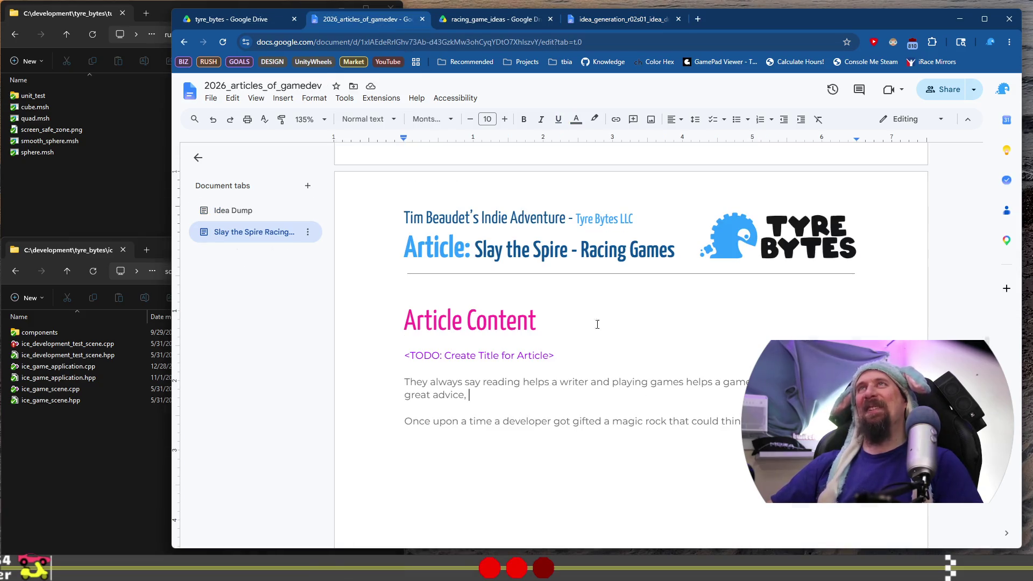
End the intro with 'and if you read through you'll learn exactly why.' and select the next line
click(541, 391)
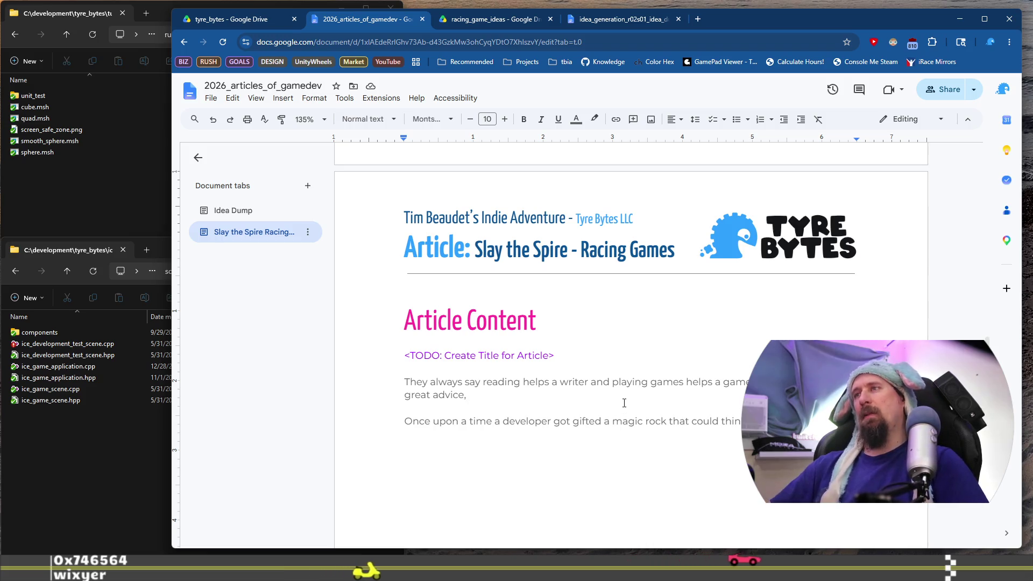
scroll(625, 397, down, 1)
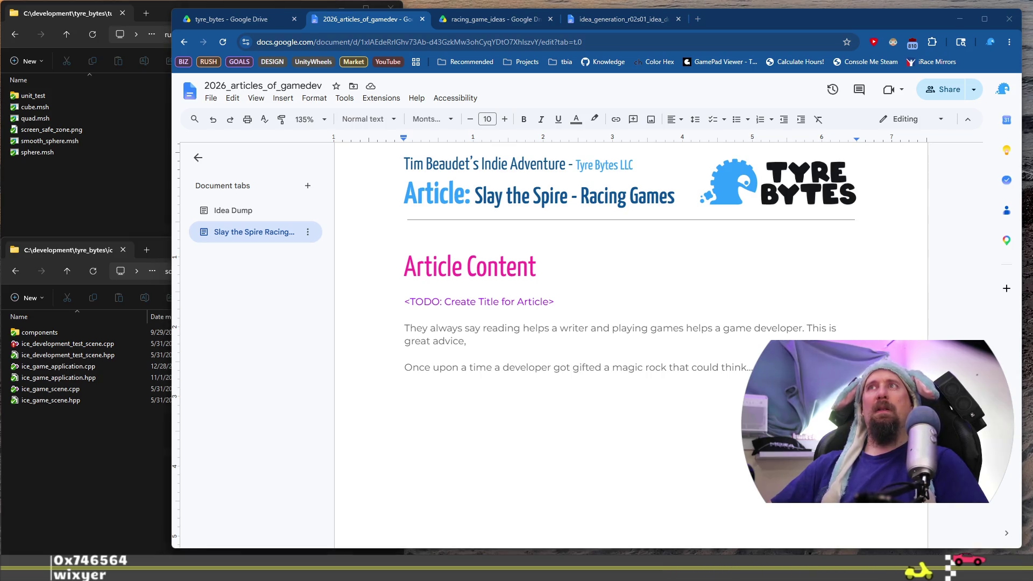
double_click(585, 340)
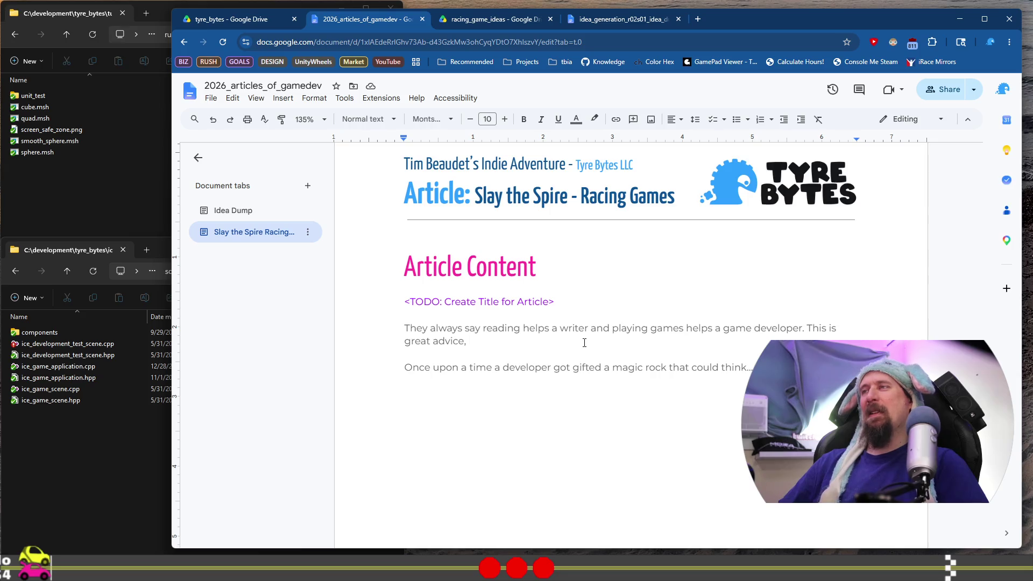
text(ho)
key(BackSpace)
key(BackSpace)
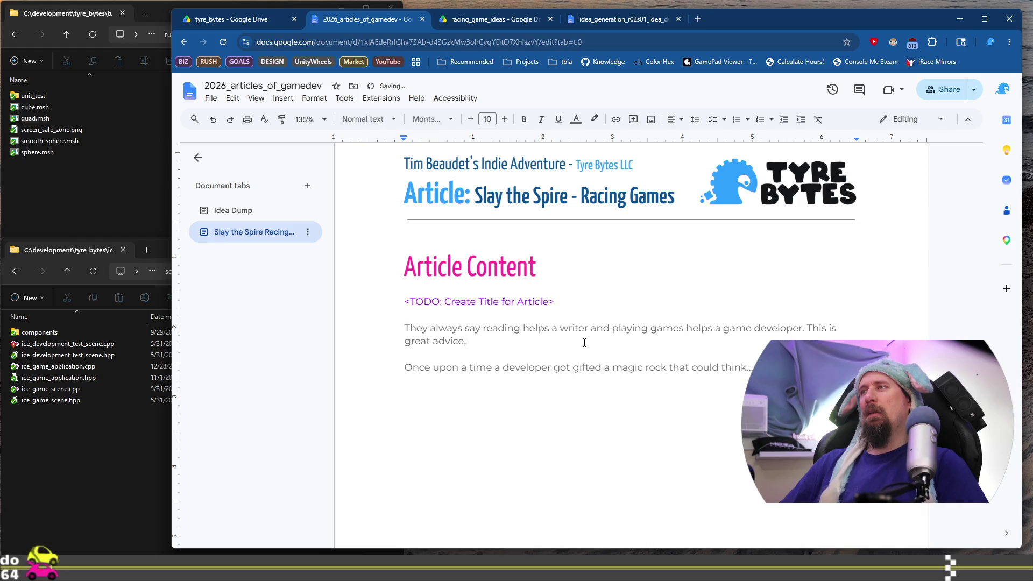
text( and )
text(I)
text('m)
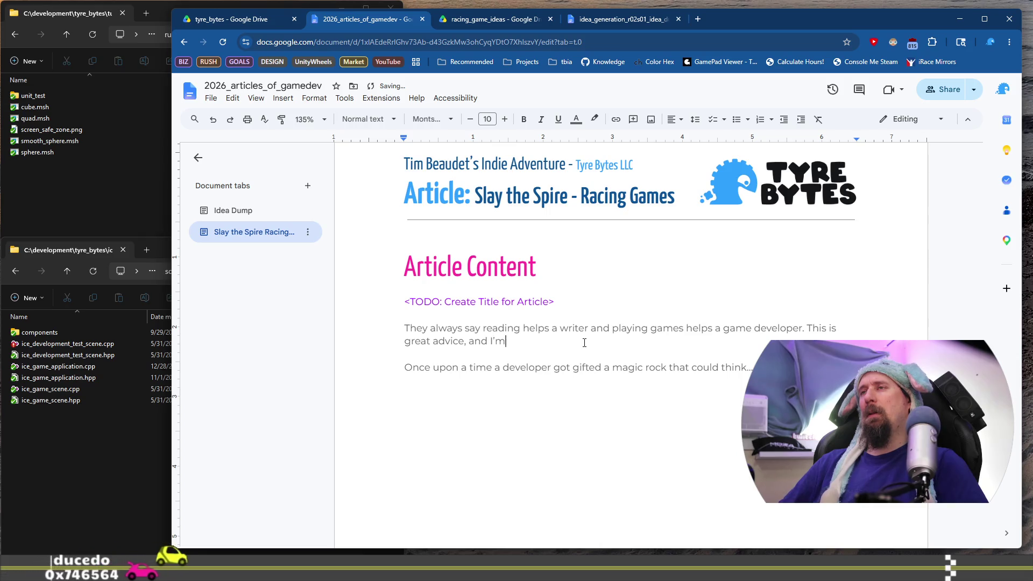
key(BackSpace)
key(BackSpace)
key(BackSpace)
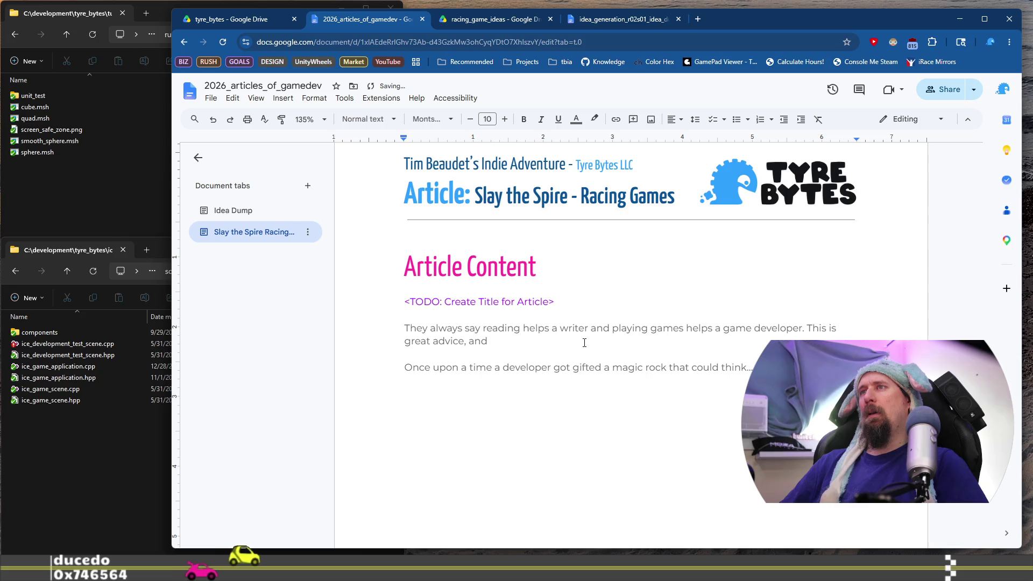
text( you)
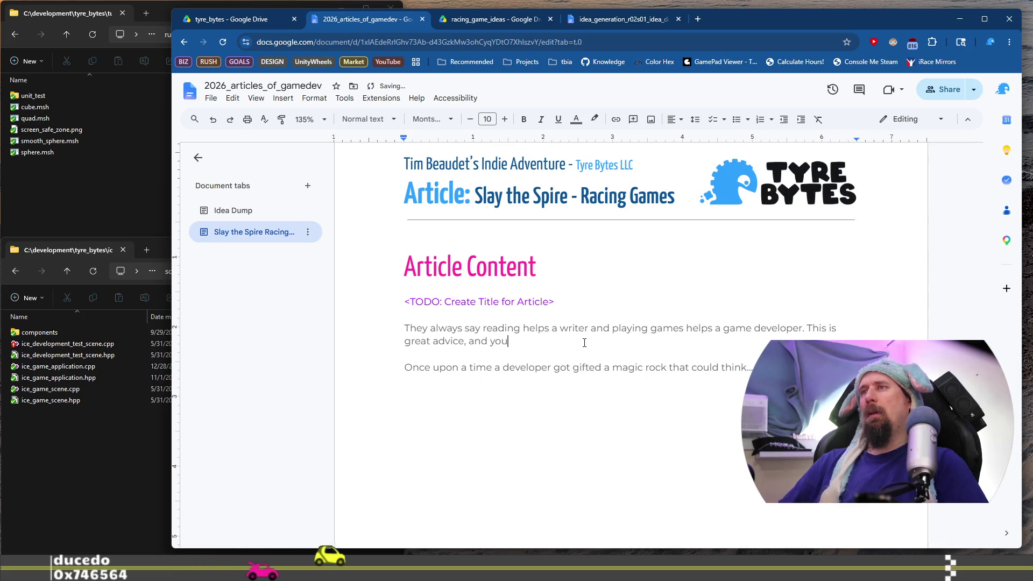
key(BackSpace)
key(BackSpace)
key(BackSpace)
text(if yo)
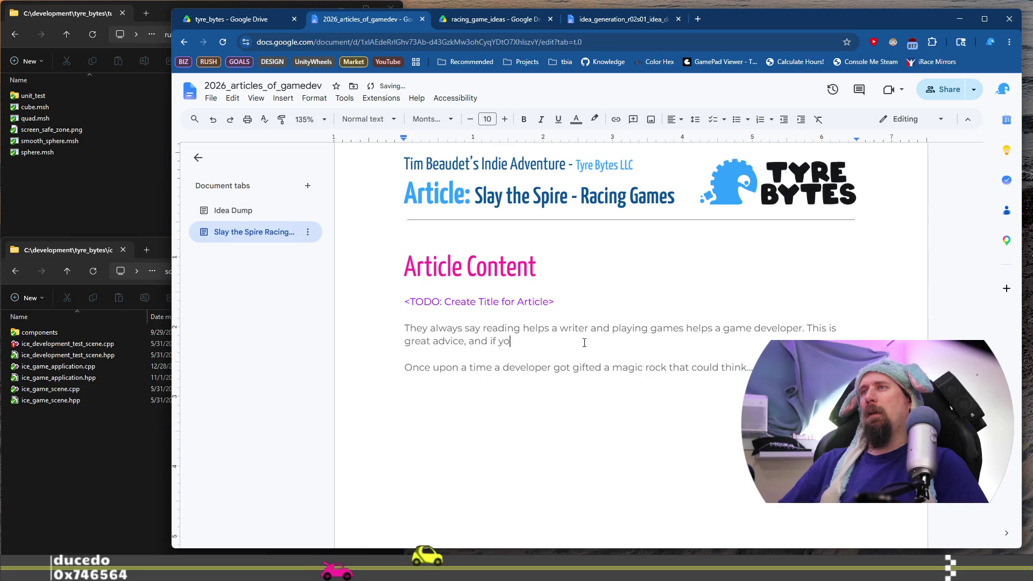
text(u read through)
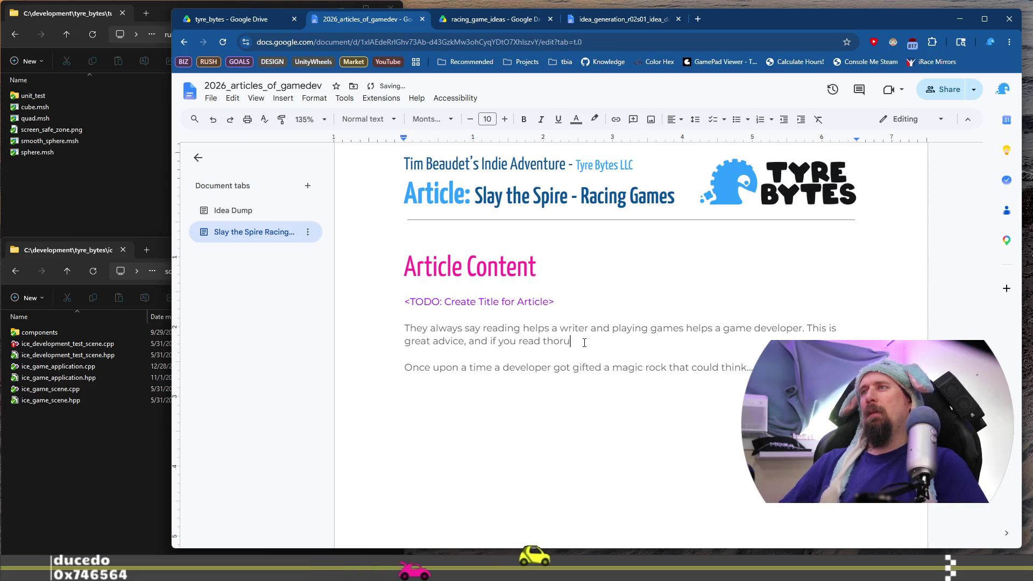
text( you'll learn exa)
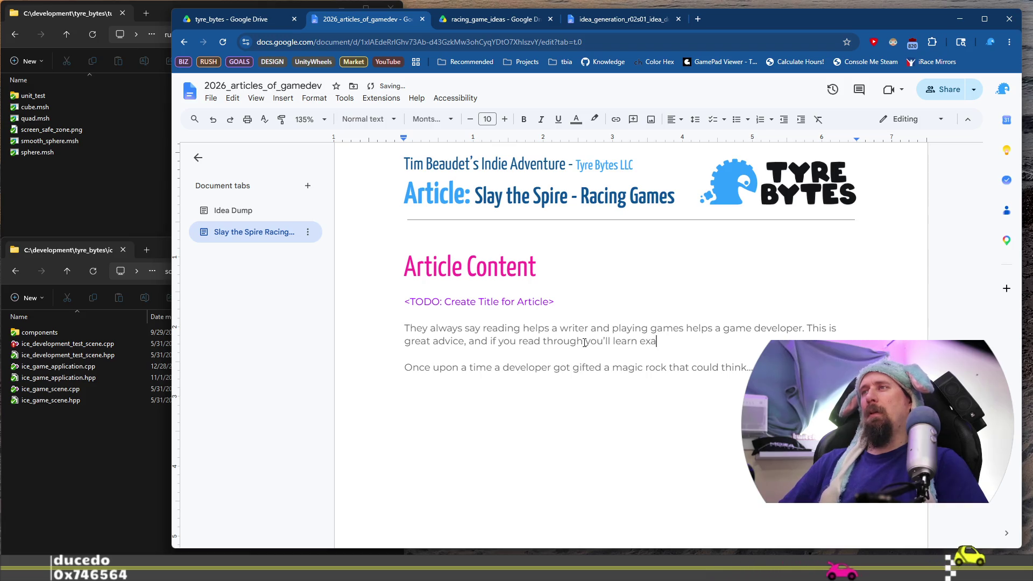
text(why)
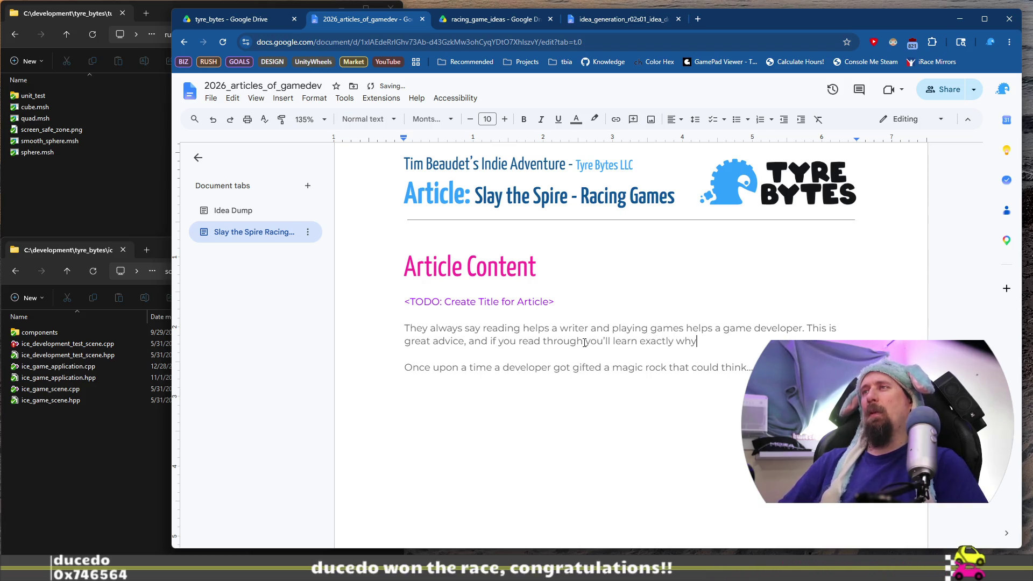
key(Return)
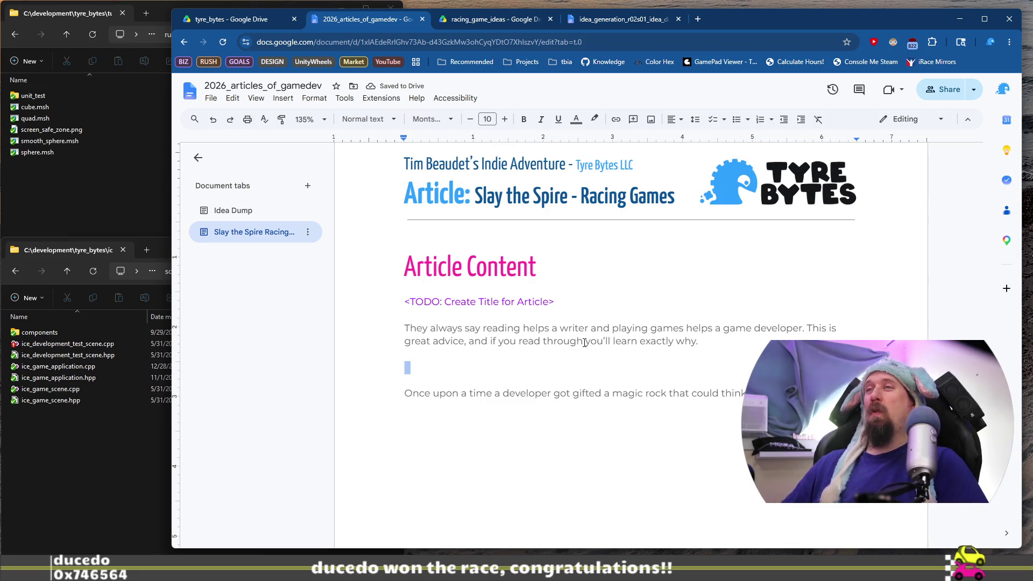
key(shift+Down)
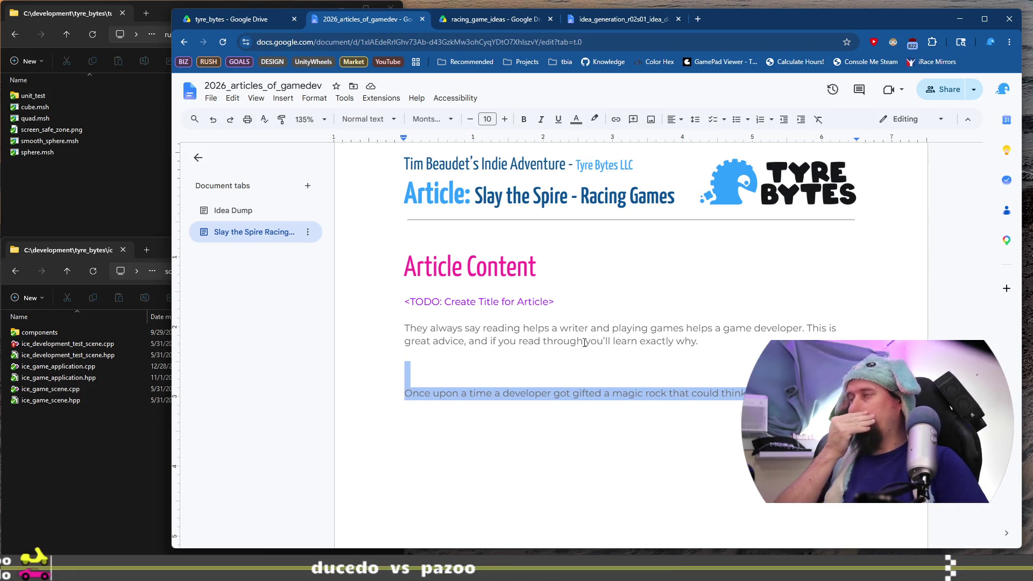
Replace the 'Once upon a time' line with 'I am a developer of racing games.' and widen the window
text(I am a)
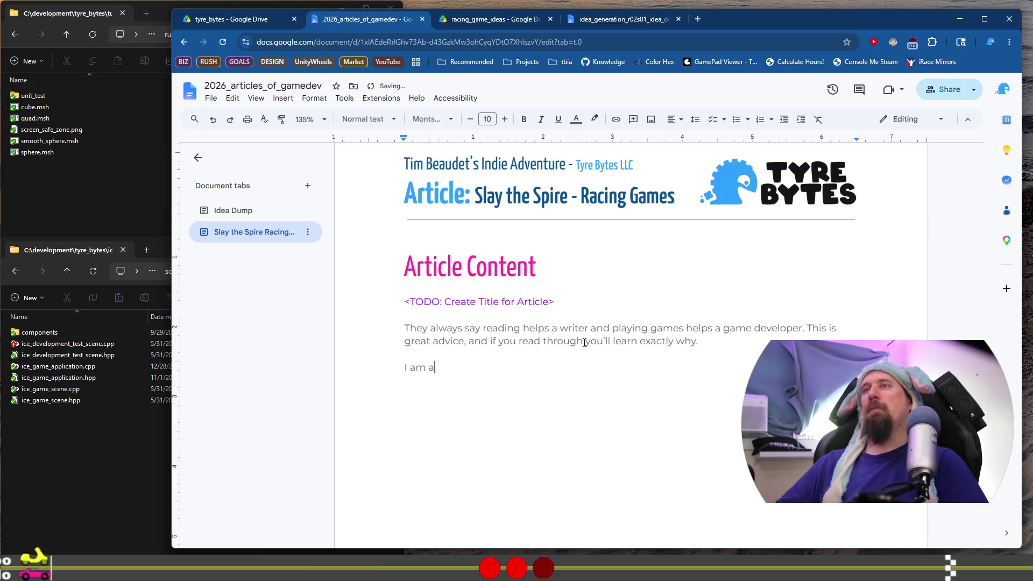
text( o)
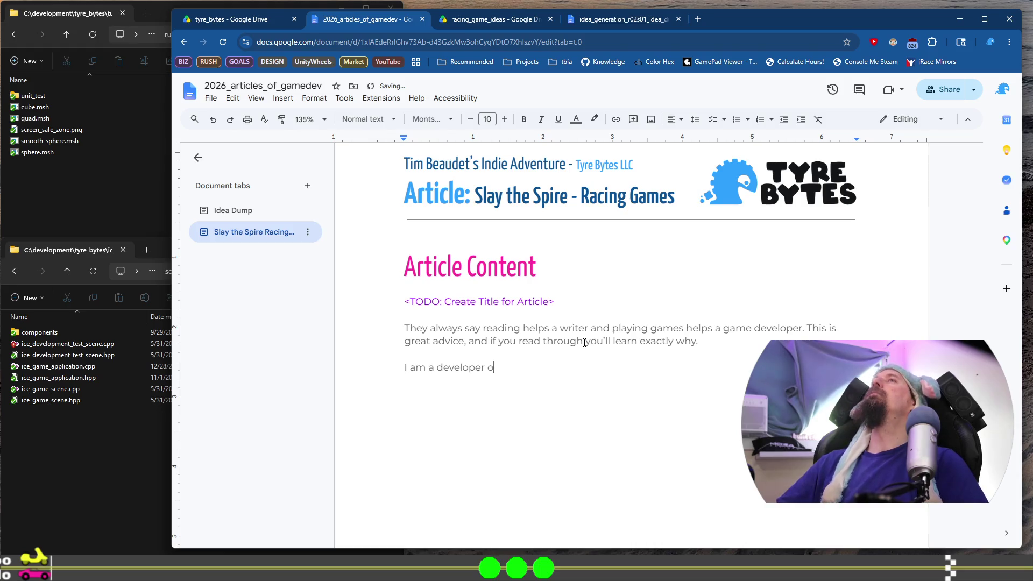
text(f racing game)
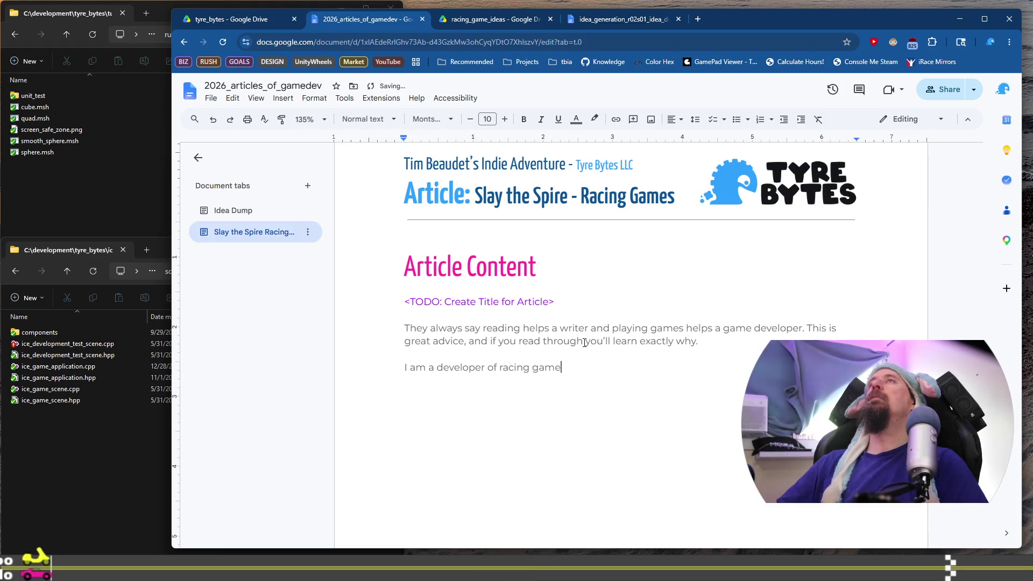
text(s. RIGHT)
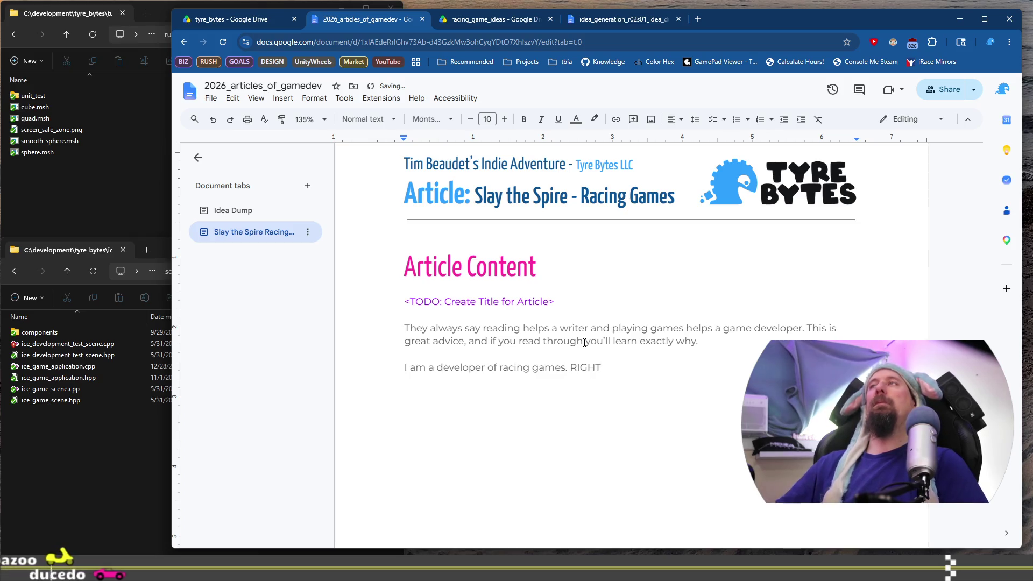
drag(757, 15, 657, 24)
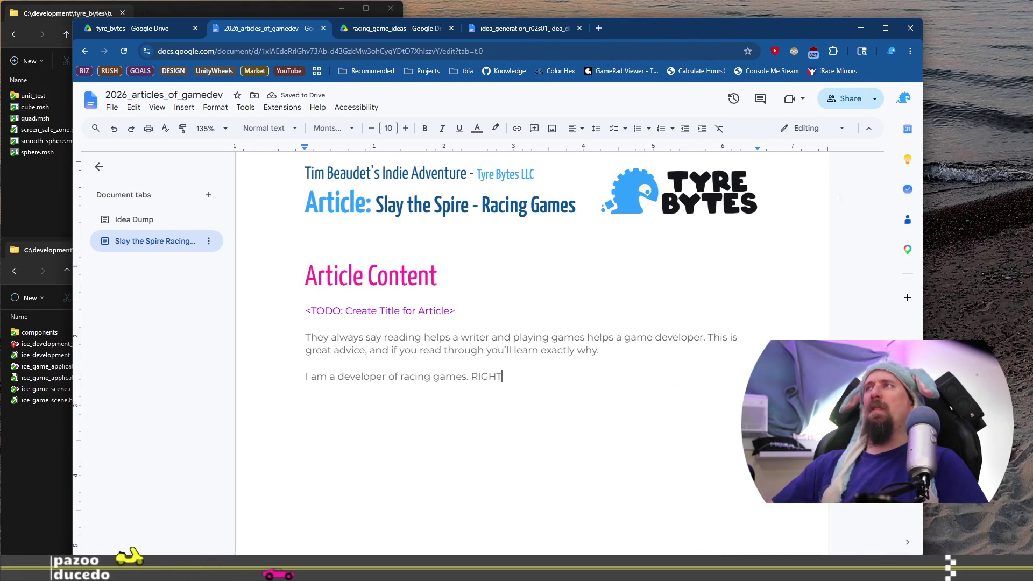
mouse_move(751, 29)
mouse_down()
mouse_move(777, 22)
mouse_move(717, 13)
mouse_up()
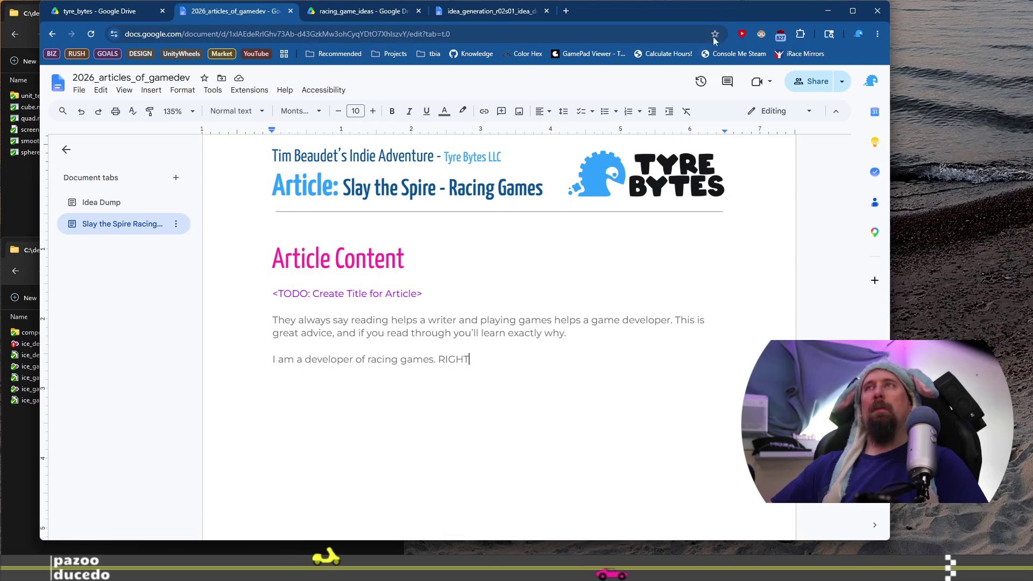
drag(893, 203, 919, 203)
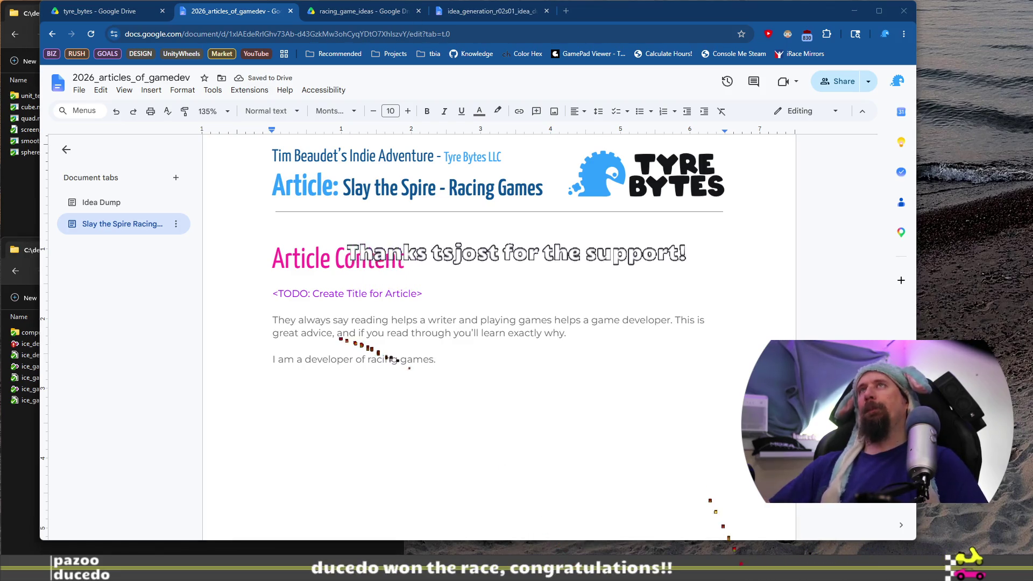
Remove 'The Best.' after 'racing games' and begin the note '[link to article; why I'
double_click(482, 356)
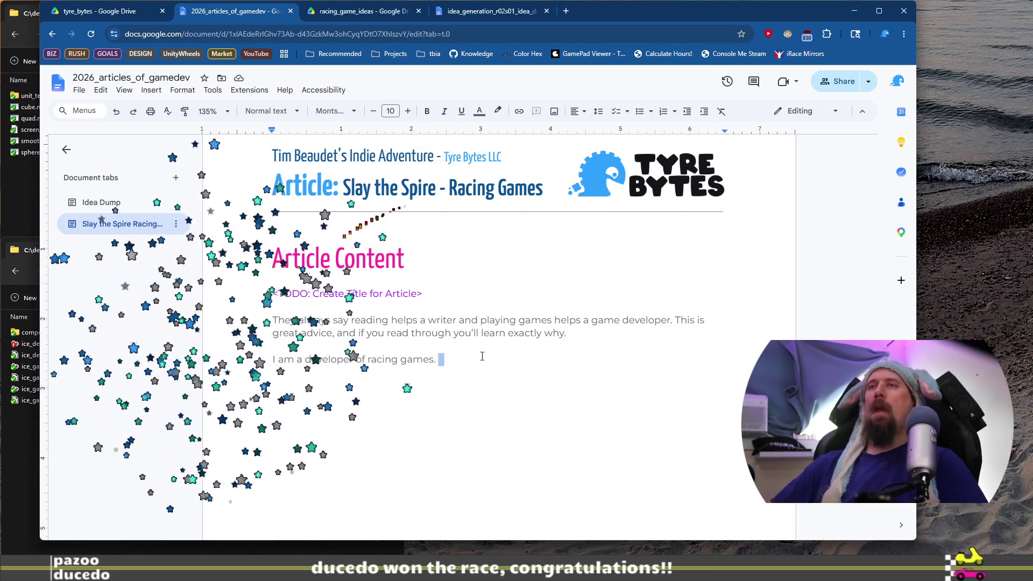
text(The Best!)
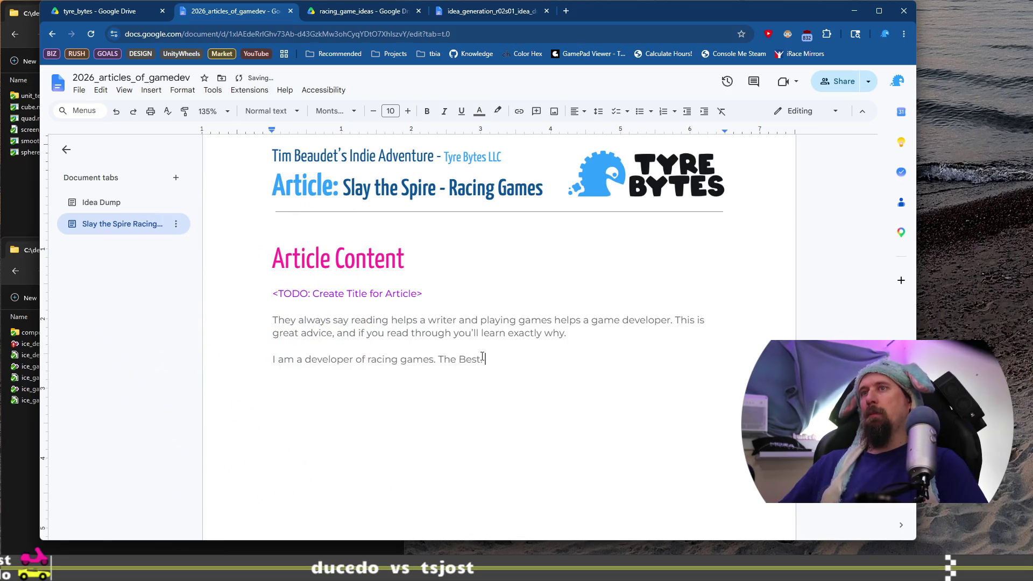
double_click(482, 356)
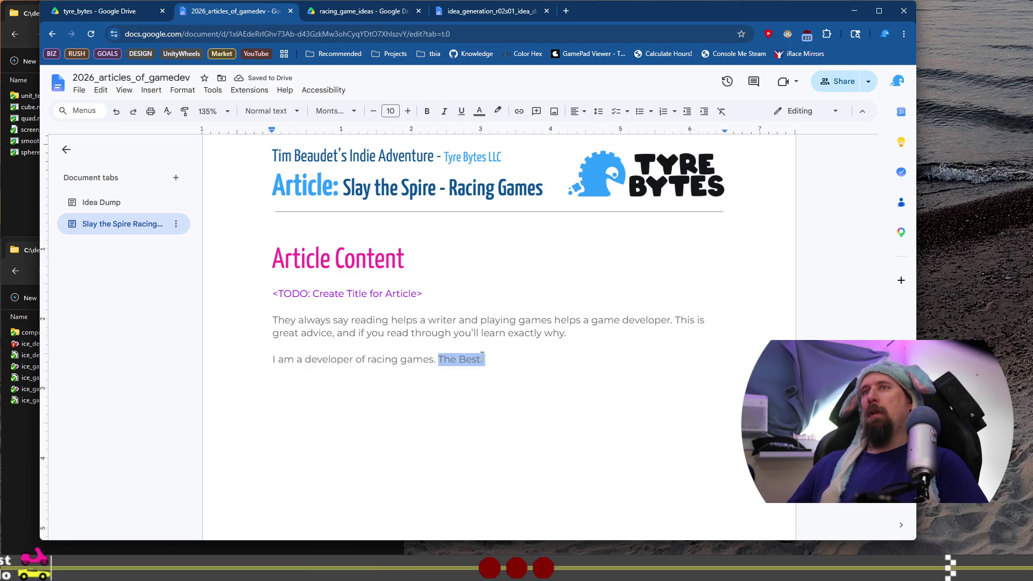
key(BackSpace)
key(BackSpace)
key(BackSpace)
text(The Best.)
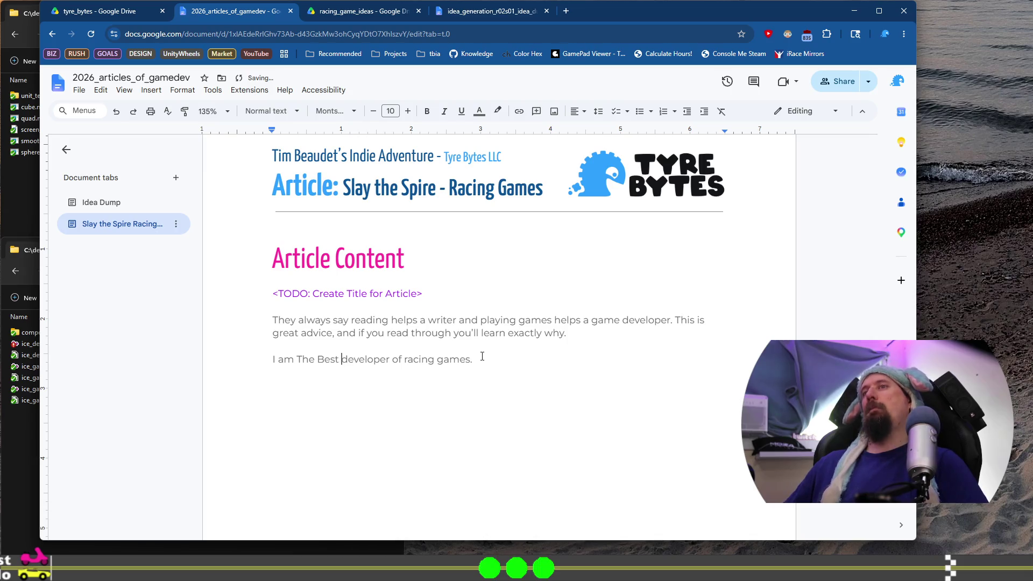
key(ctrl+z)
key(ctrl+z)
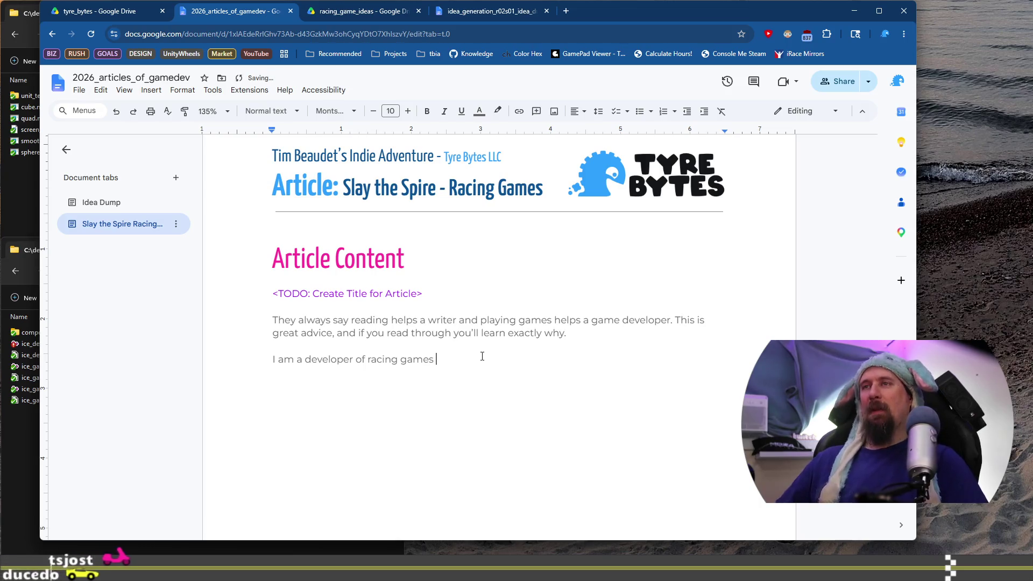
text([link to)
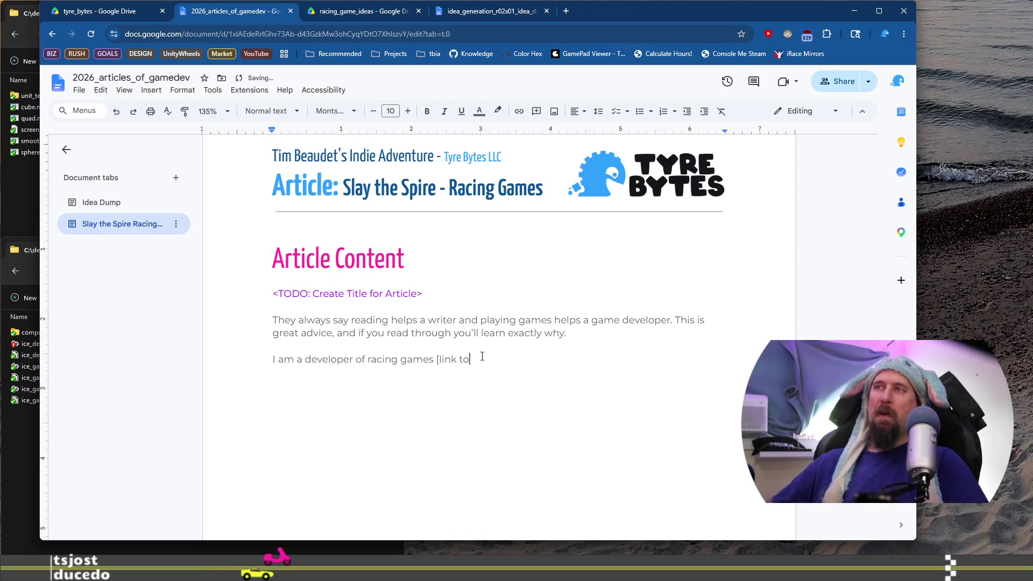
text( article; why )
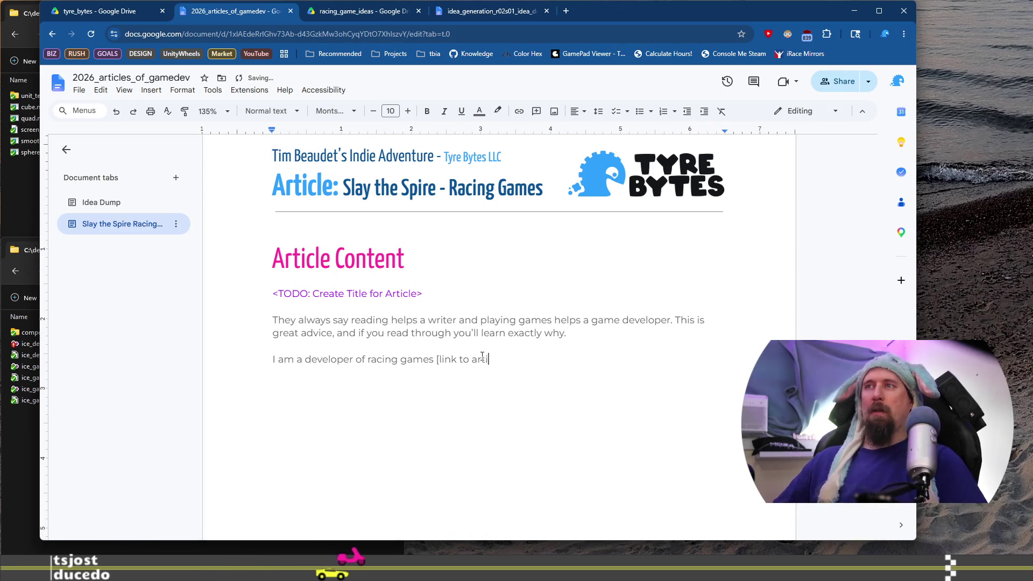
text(I)
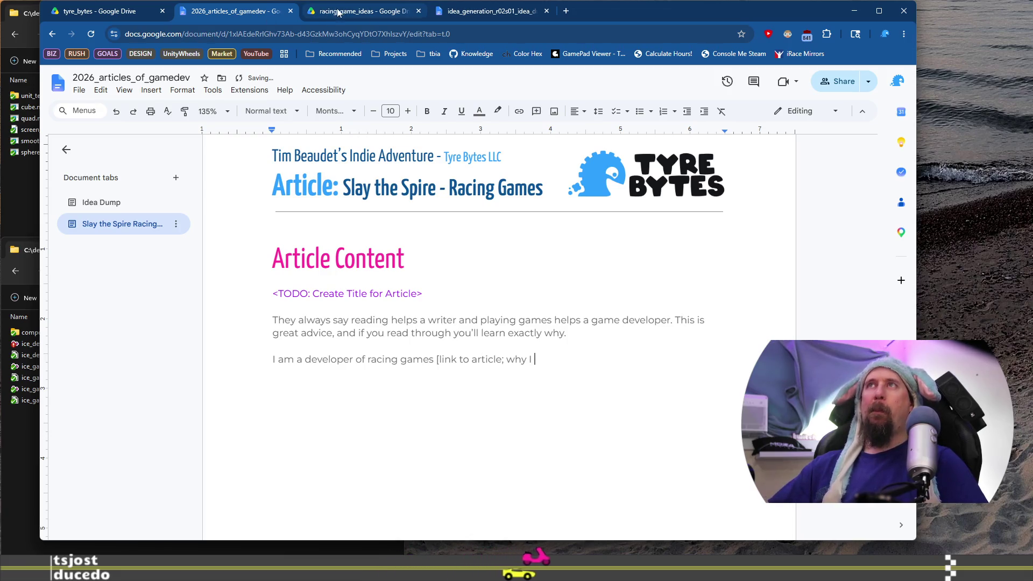
Copy 'why I always make racing games' from the Idea Dump tab and return to the article
click(164, 202)
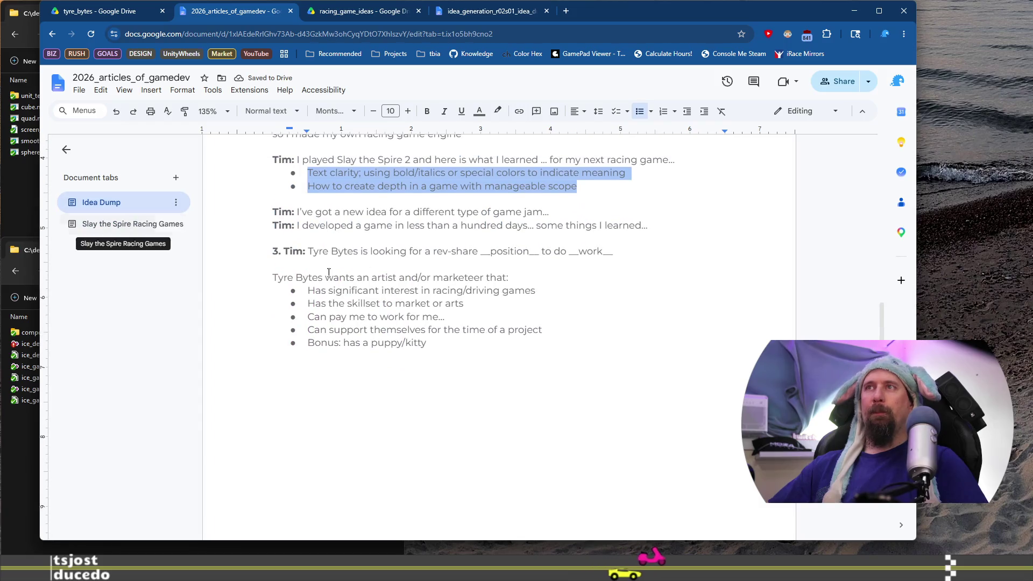
scroll(412, 273, up, 5)
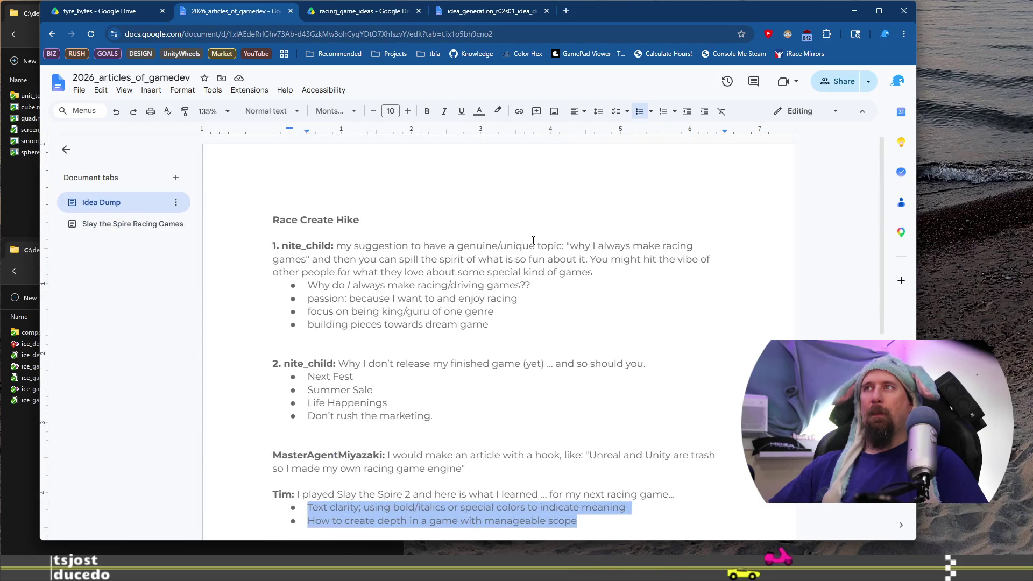
click(572, 249)
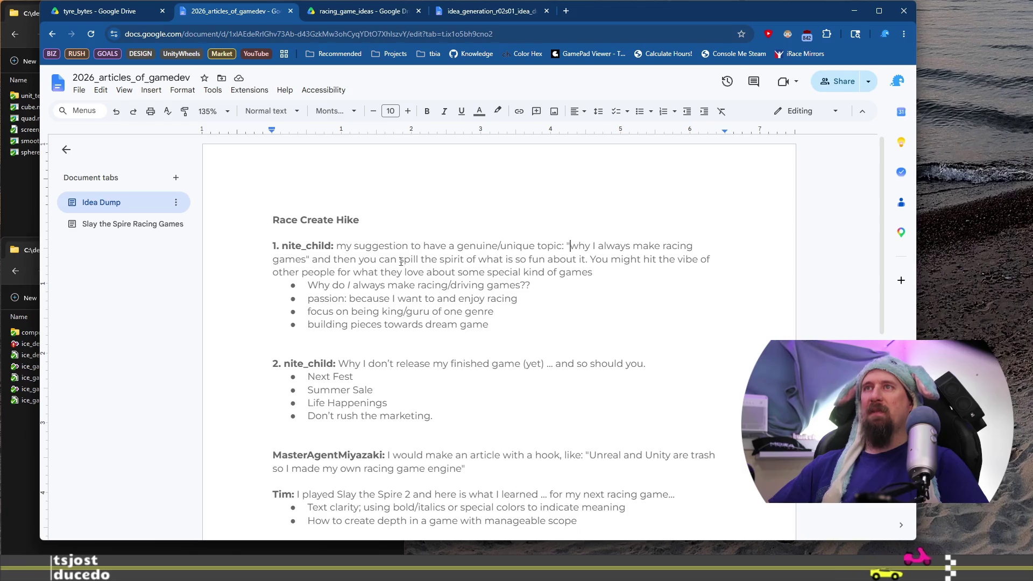
shift+click(309, 260)
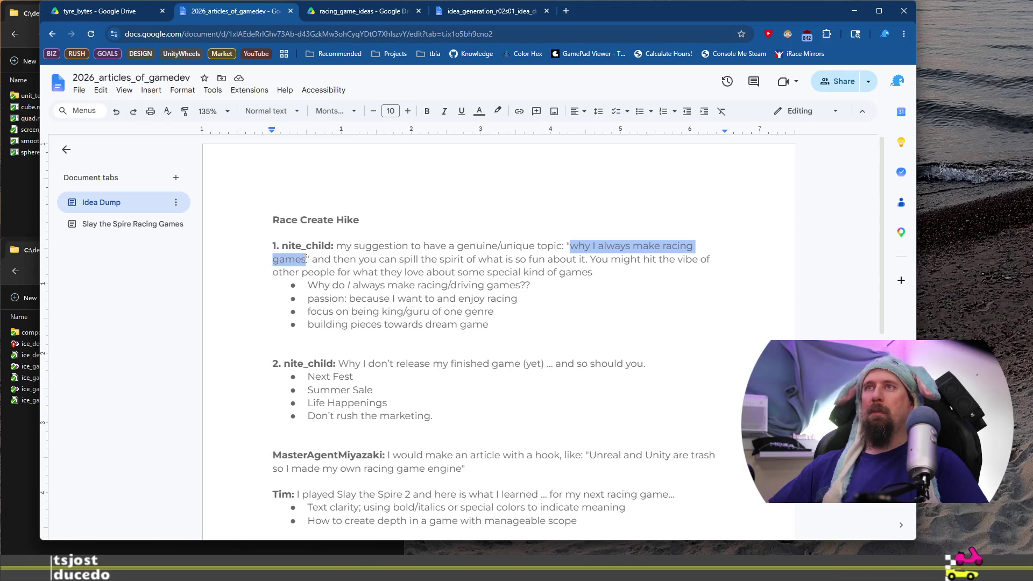
click(108, 221)
scroll(571, 328, down, 4)
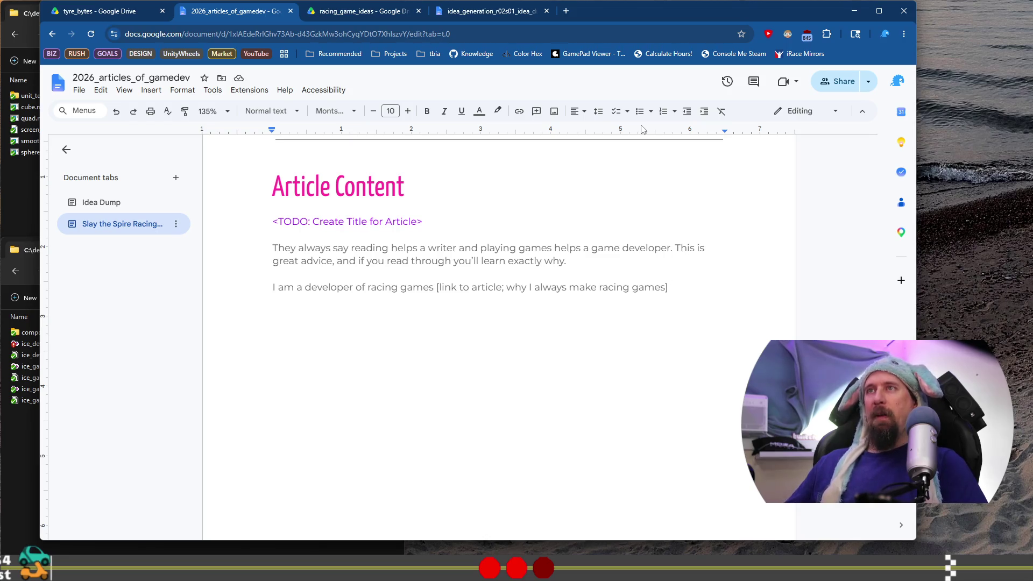
Turn the bracketed note into '<maybe: link to article; why I always make racing games>'
key(Home)
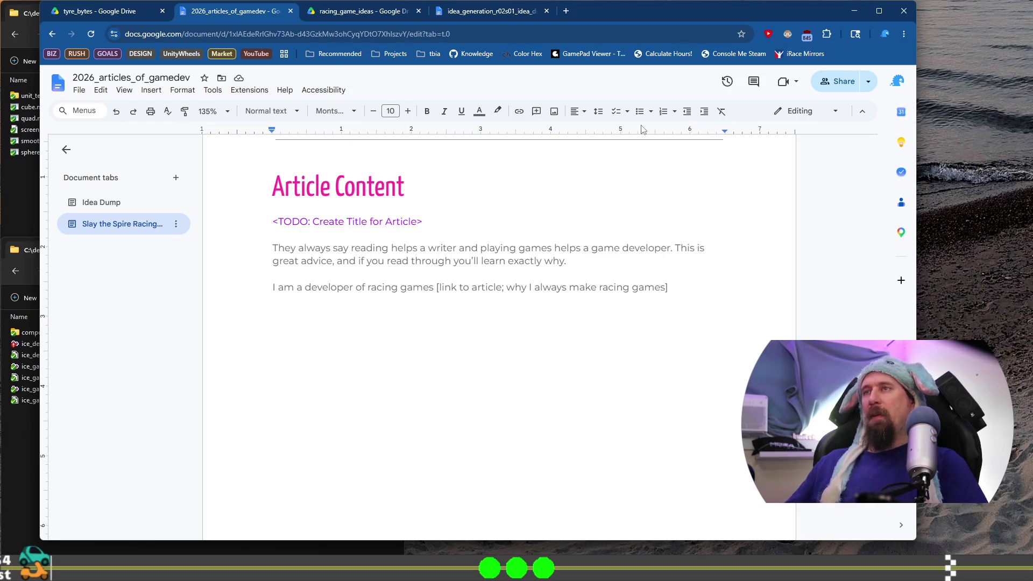
key(End)
key(ctrl+Right)
key(ctrl+Right)
key(ctrl+Right)
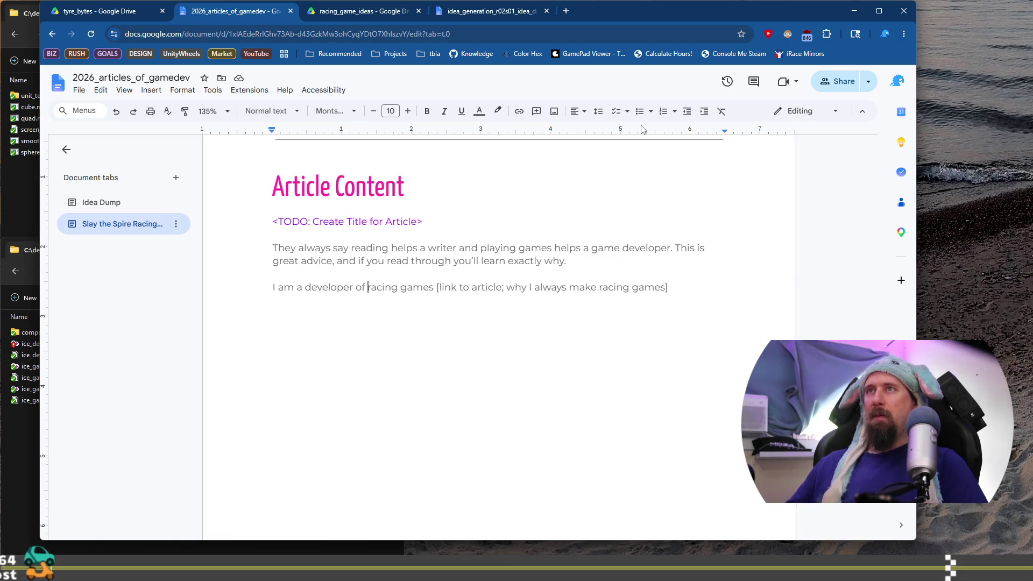
text(maybe)
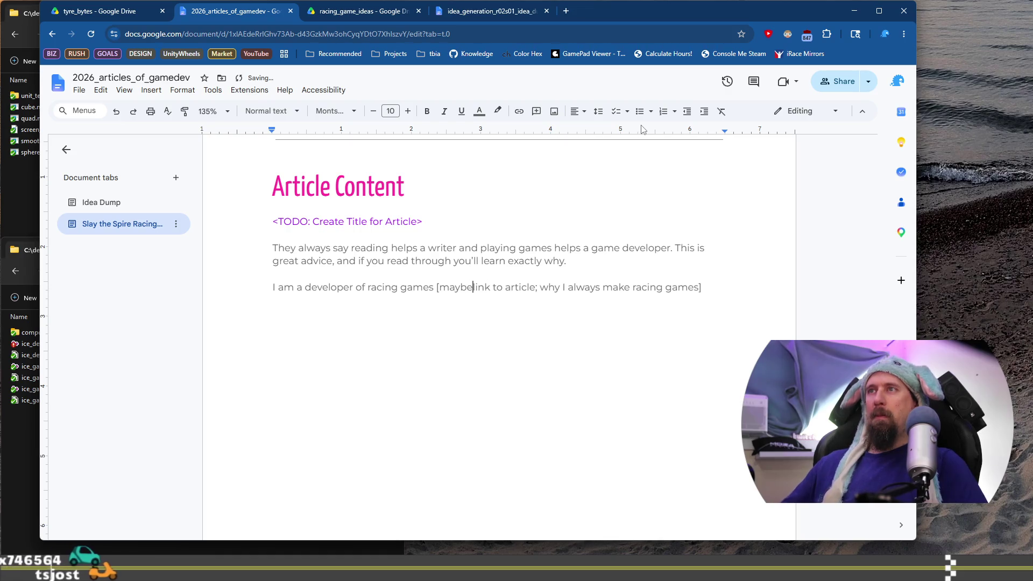
key(BackSpace)
text(:)
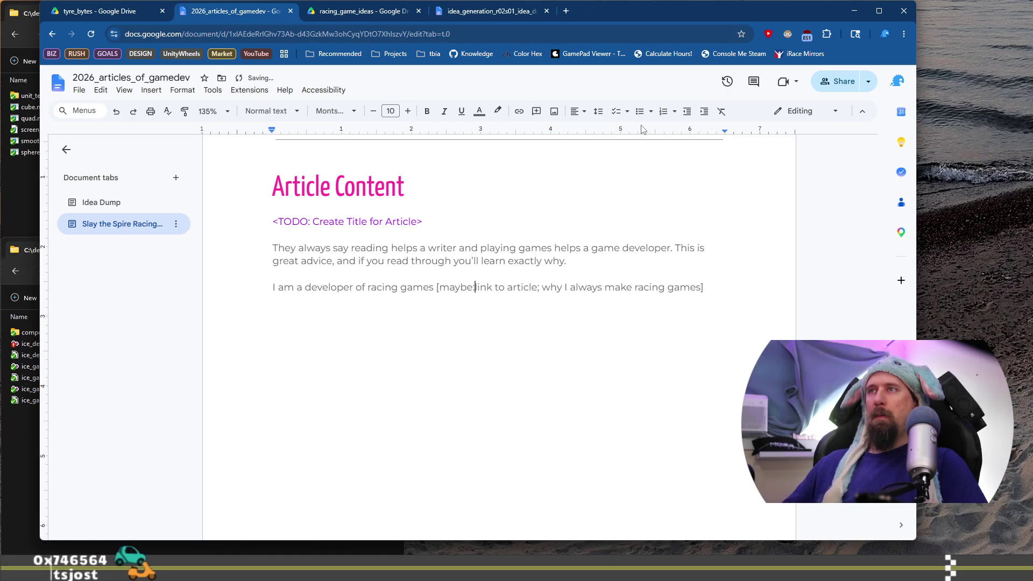
key(ctrl+Left)
key(BackSpace)
text(<)
key(End)
key(shift+Left)
text(>)
key(End)
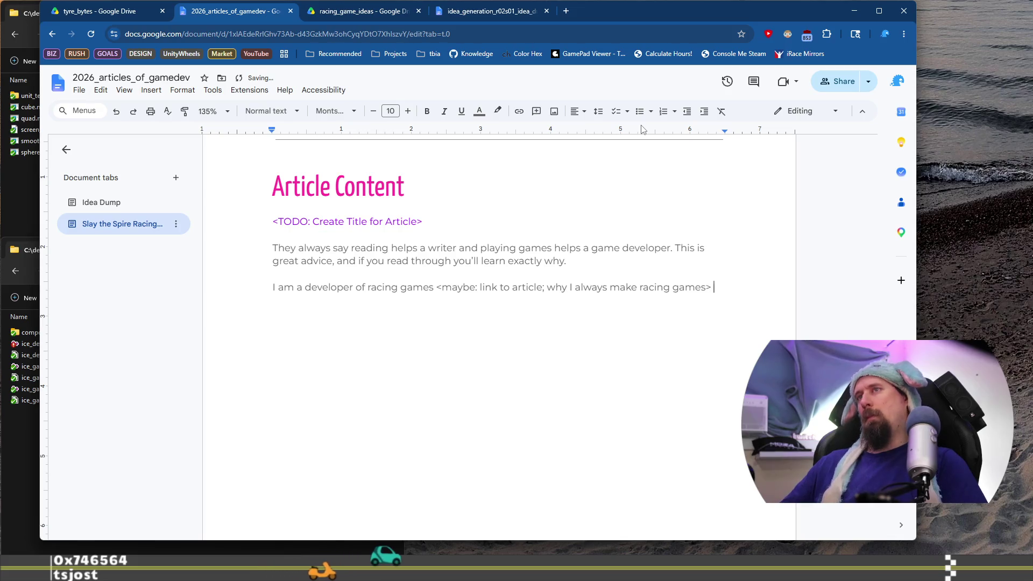
Continue the paragraph with 'and yet playing Slay the Spire II, a totally unrelated game, will help my'
text(and)
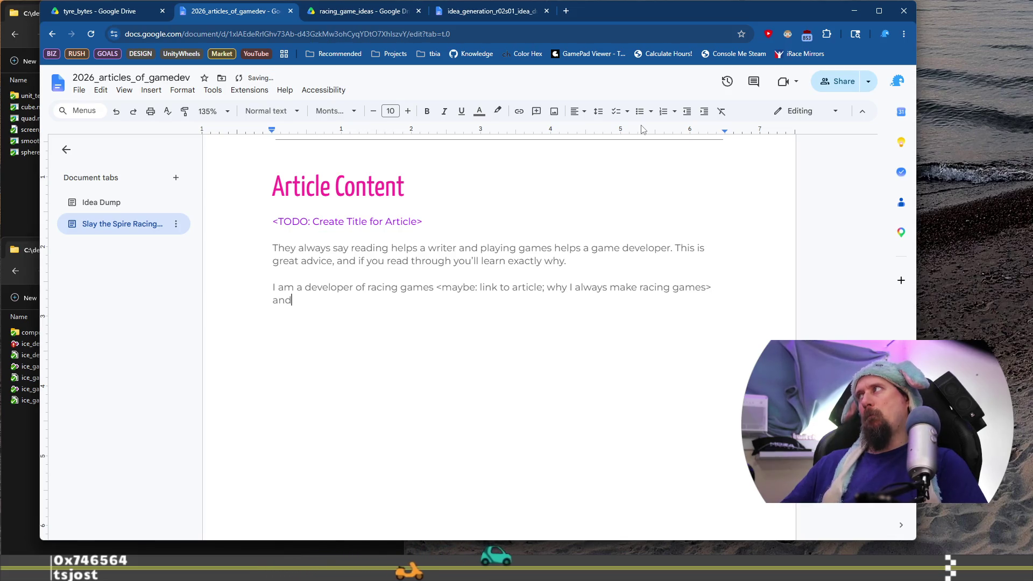
text( yet broadening )
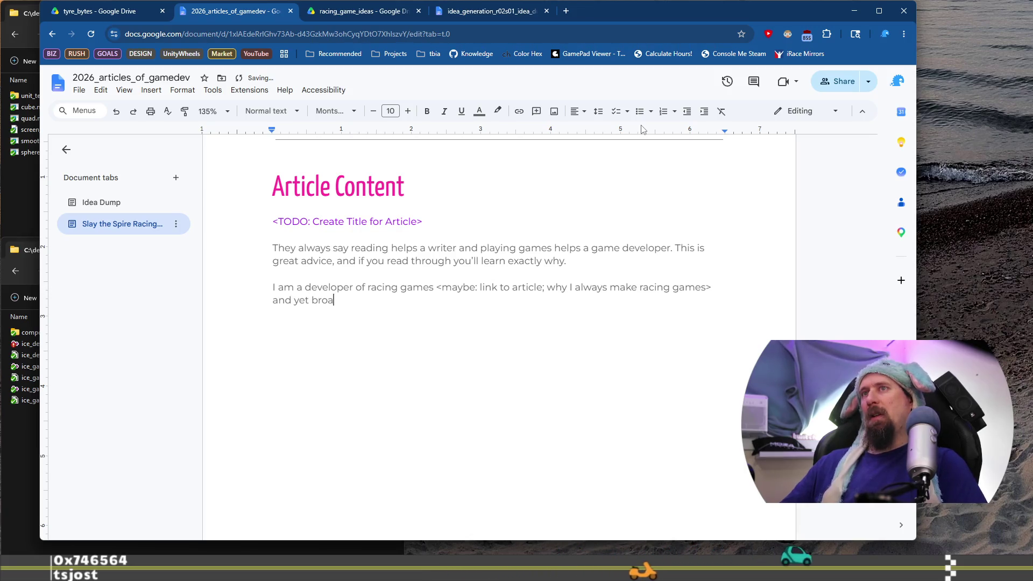
text(my)
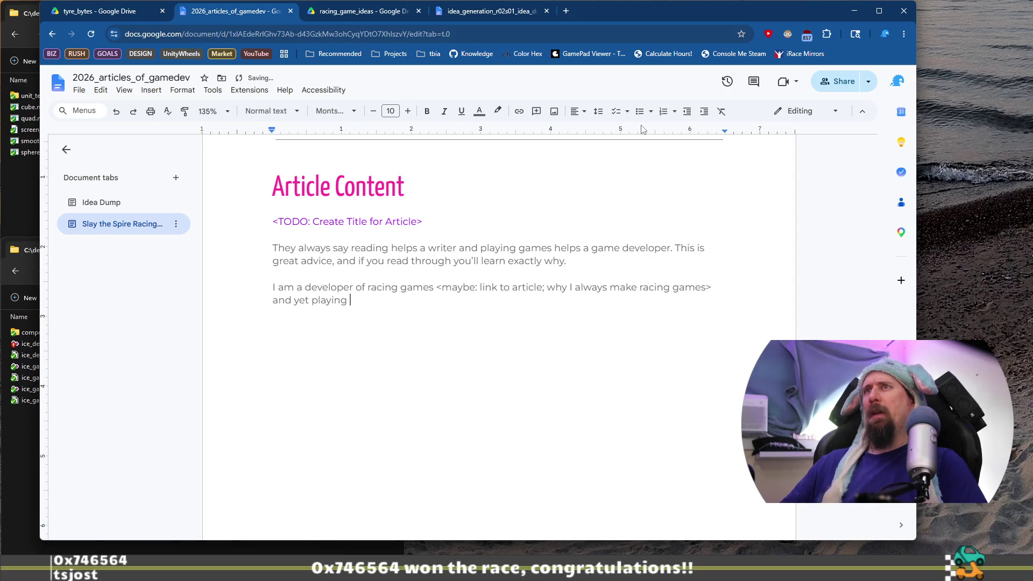
text(ally unrelated game will help)
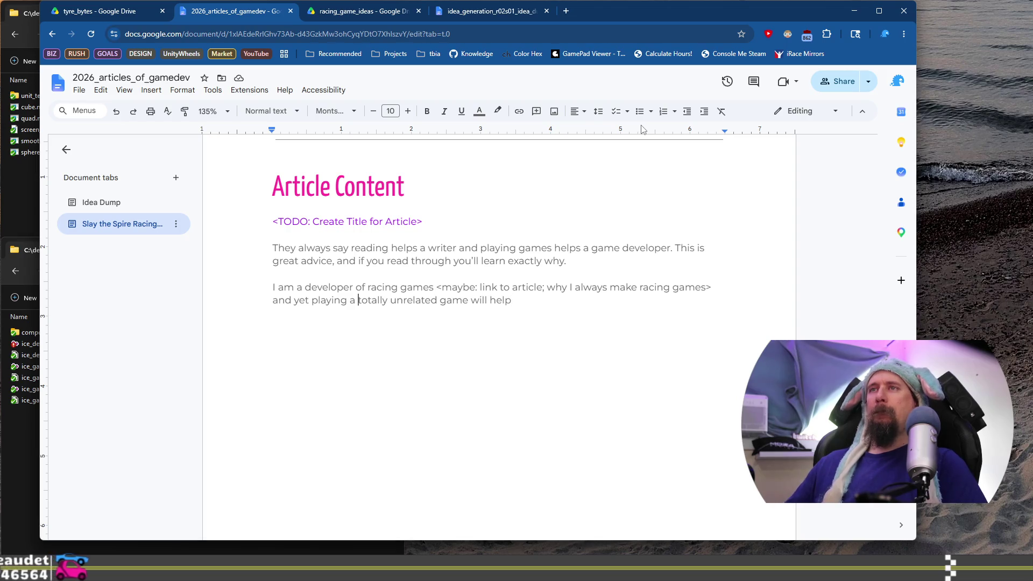
text(Slay the S)
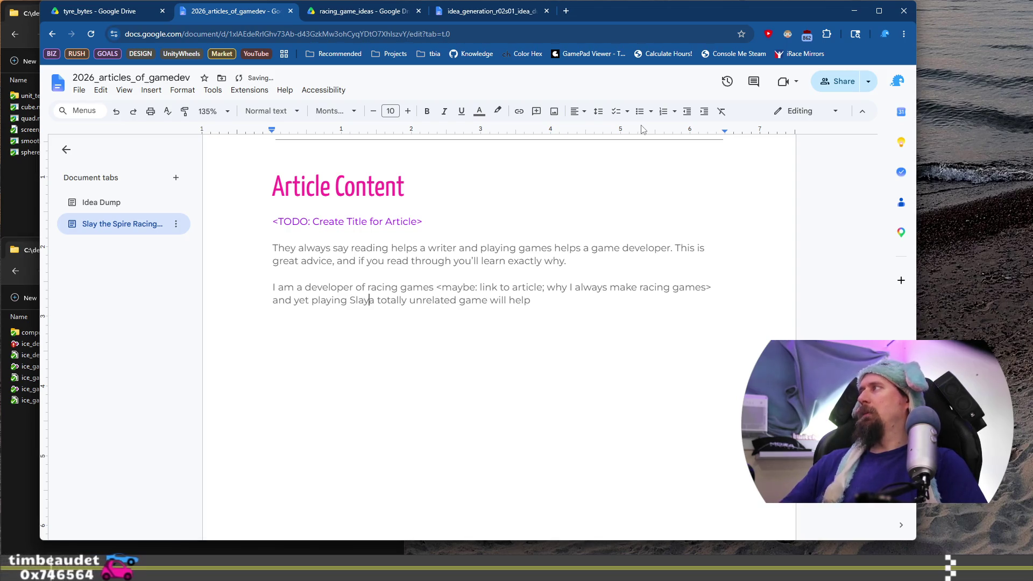
text(p)
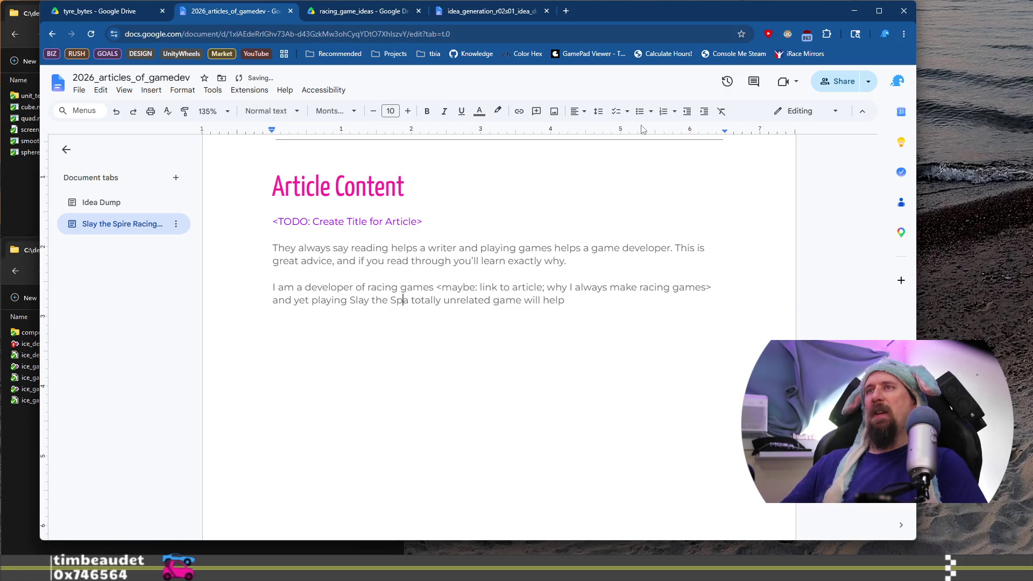
text(ire II,)
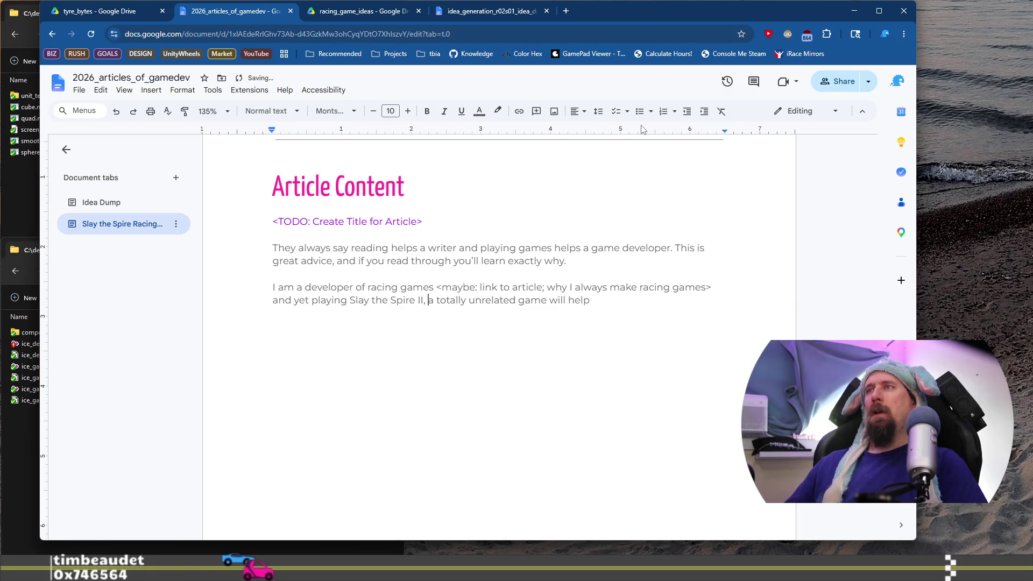
key(ctrl+Right)
key(ctrl+Right)
key(ctrl+Right)
key(Left)
text(,)
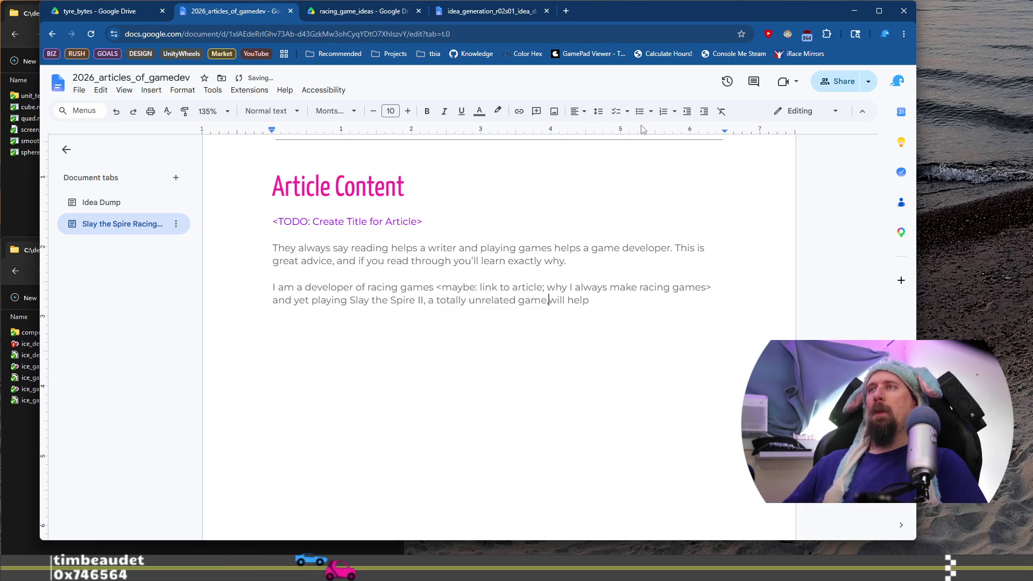
key(End)
text(mn)
key(BackSpace)
text(e )
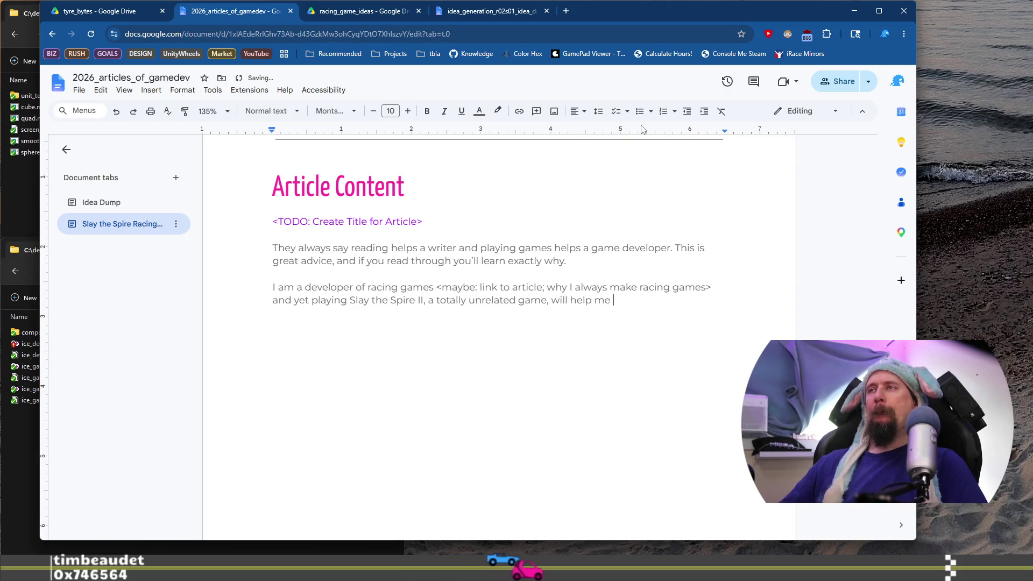
text(in future)
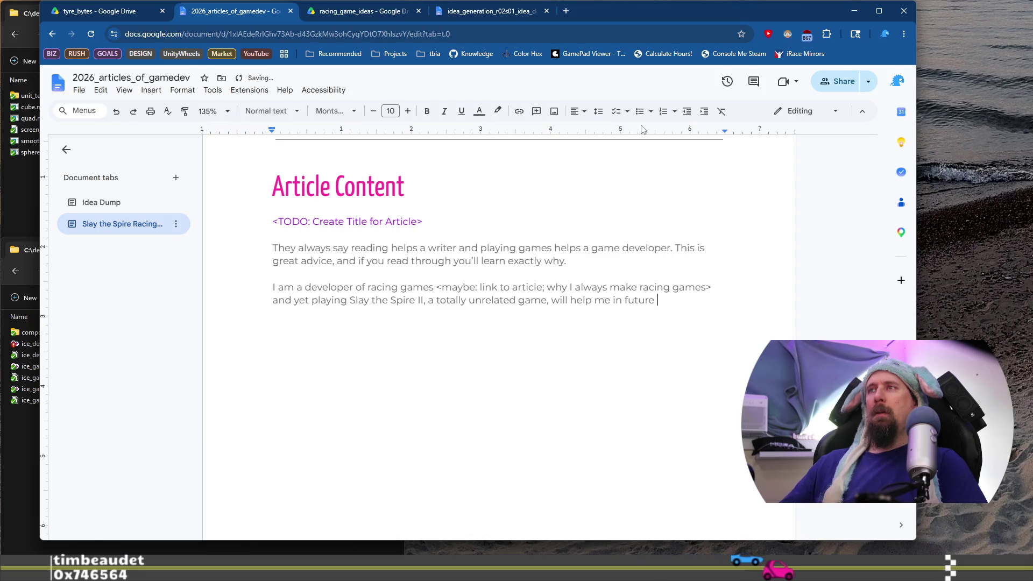
key(ctrl+BackSpace)
key(ctrl+BackSpace)
text(my)
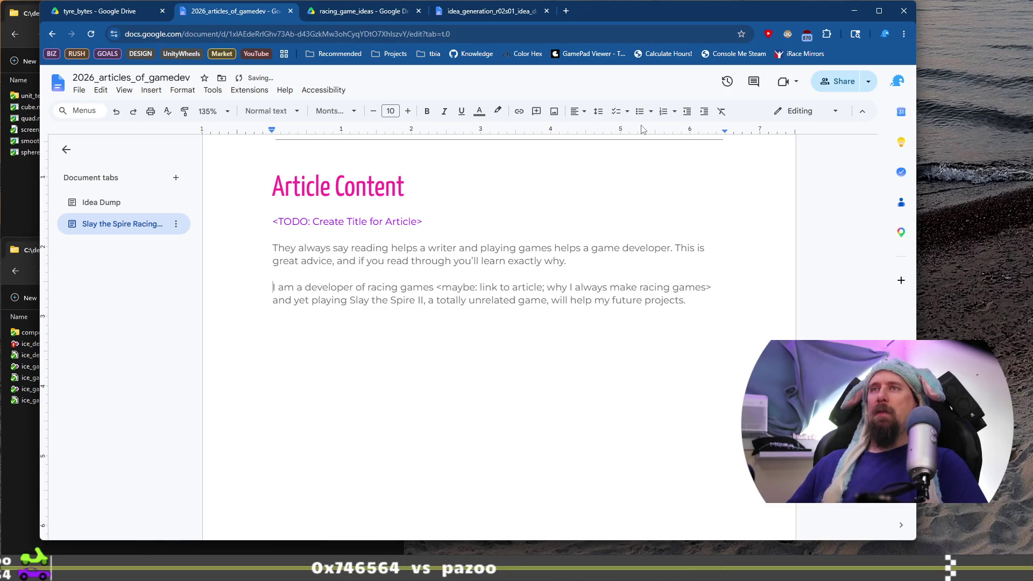
Colour the '<maybe: link to article…>' note purple
click(480, 112)
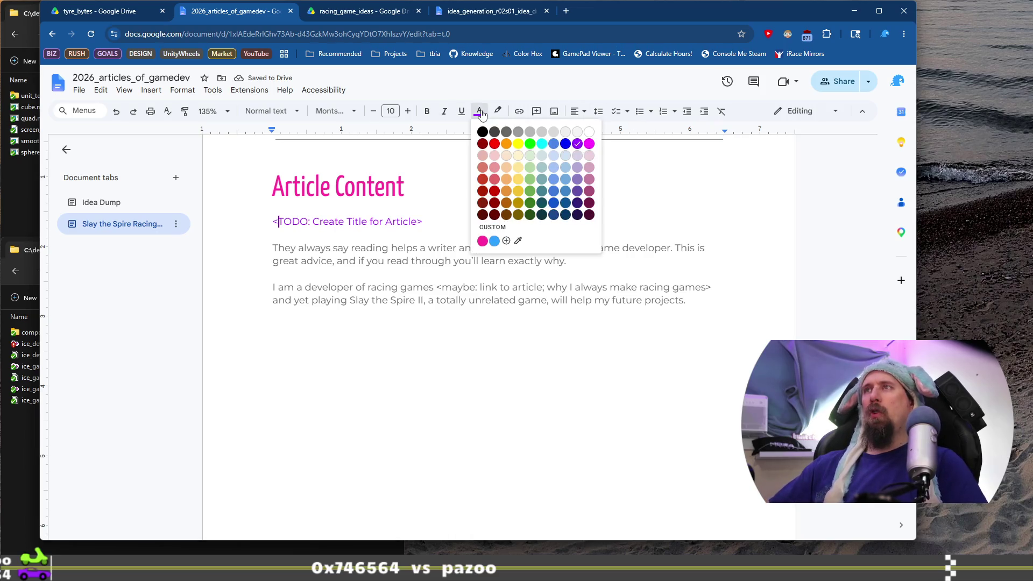
click(560, 279)
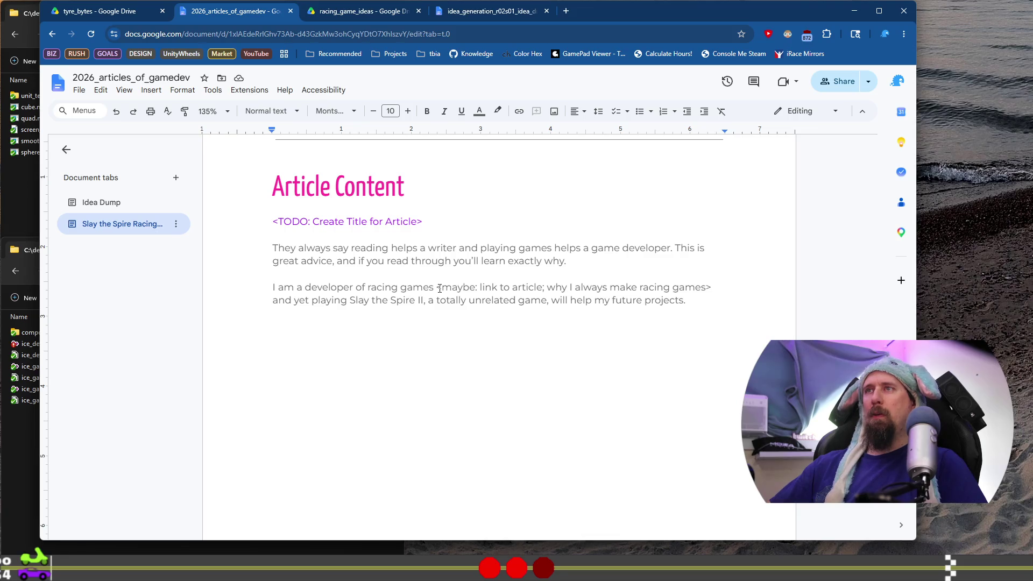
drag(436, 287, 712, 287)
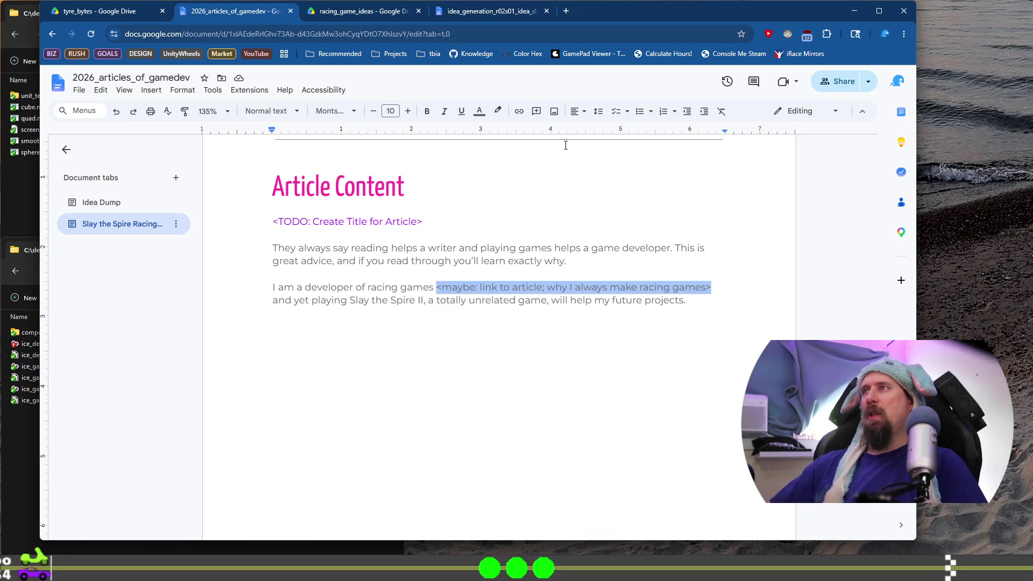
click(479, 112)
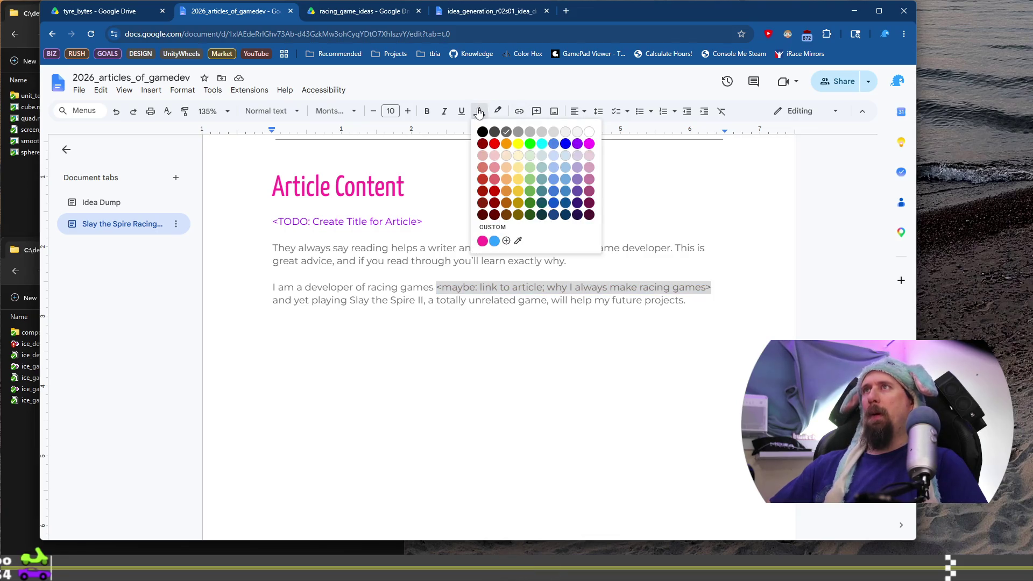
click(577, 144)
Delete the TODO title placeholder line and its blank line
click(556, 228)
key(shift+Home)
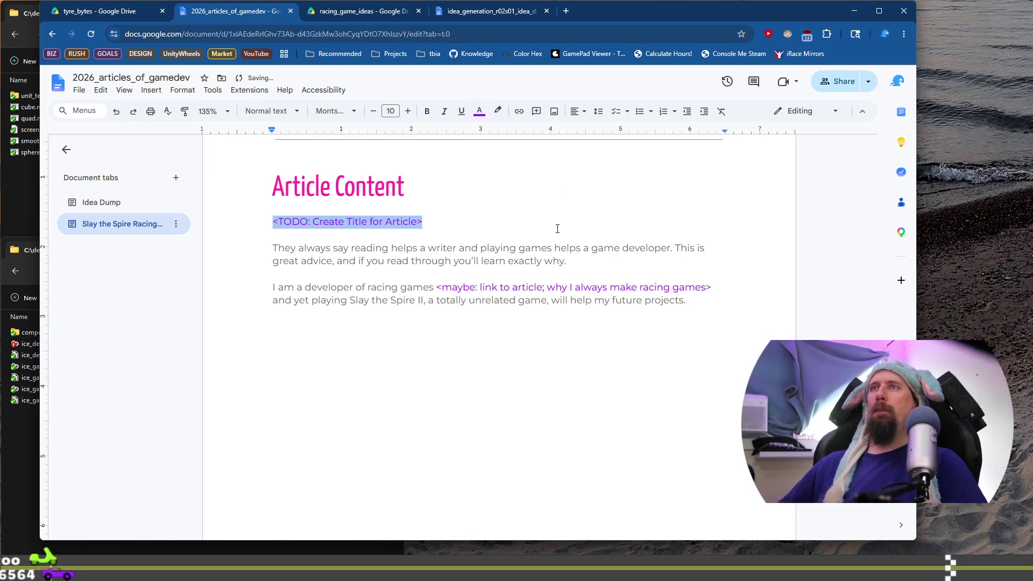
key(Delete)
key(Delete)
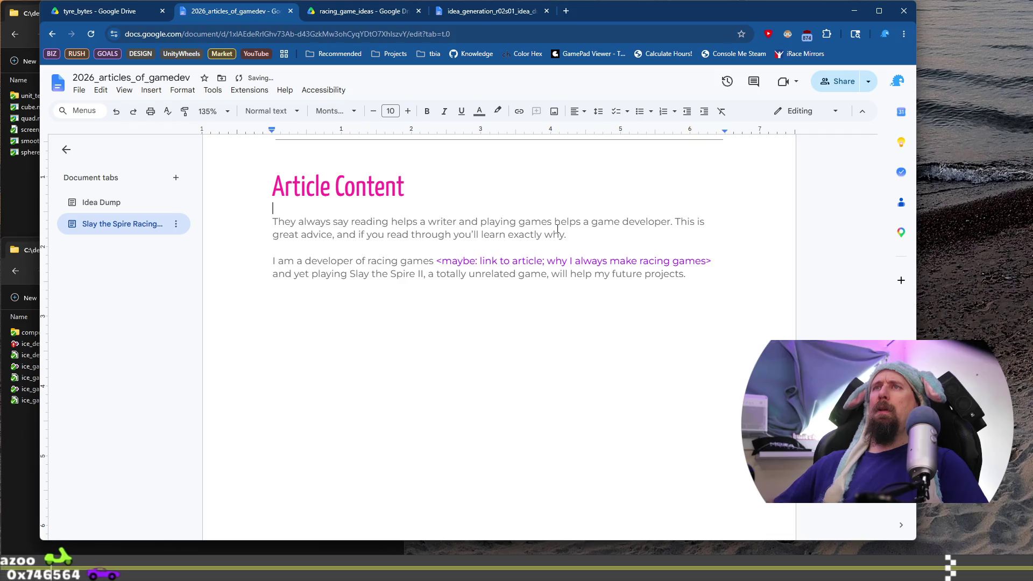
scroll(557, 228, up, 15)
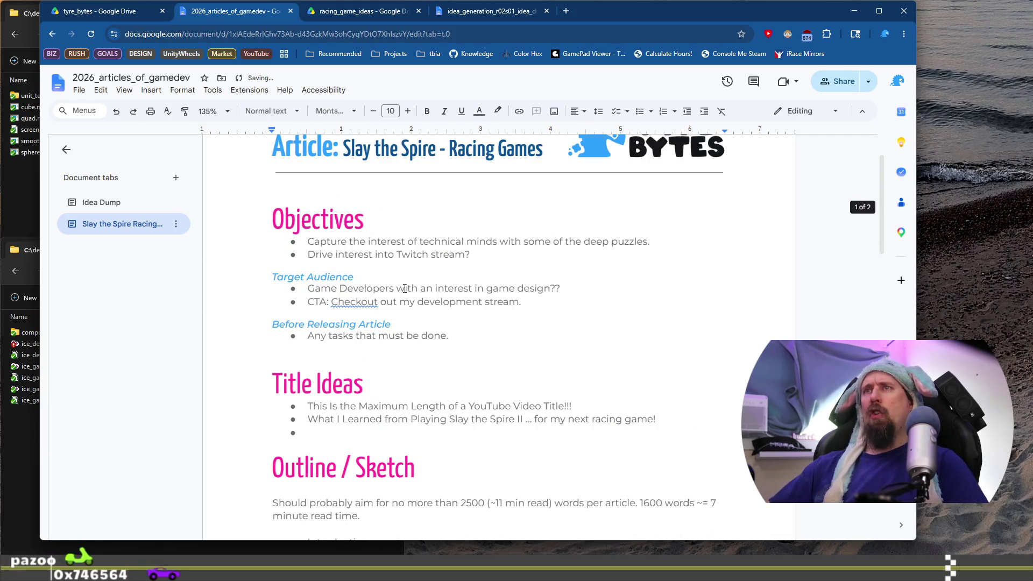
Change the outline's length target from 2500 words to 1000 words (~5 min read)
scroll(414, 293, down, 3)
drag(469, 245, 315, 245)
click(481, 253)
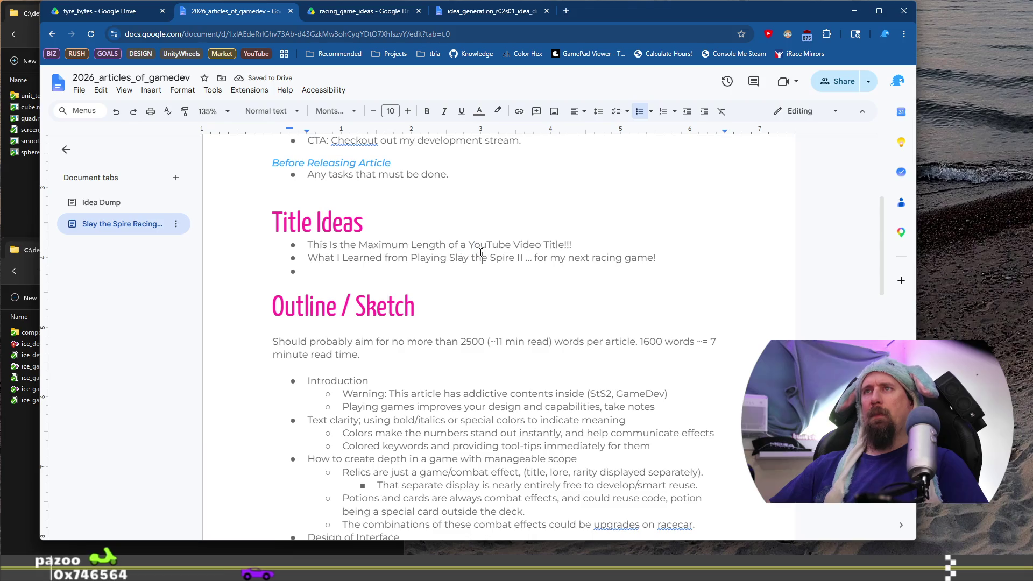
scroll(478, 242, down, 3)
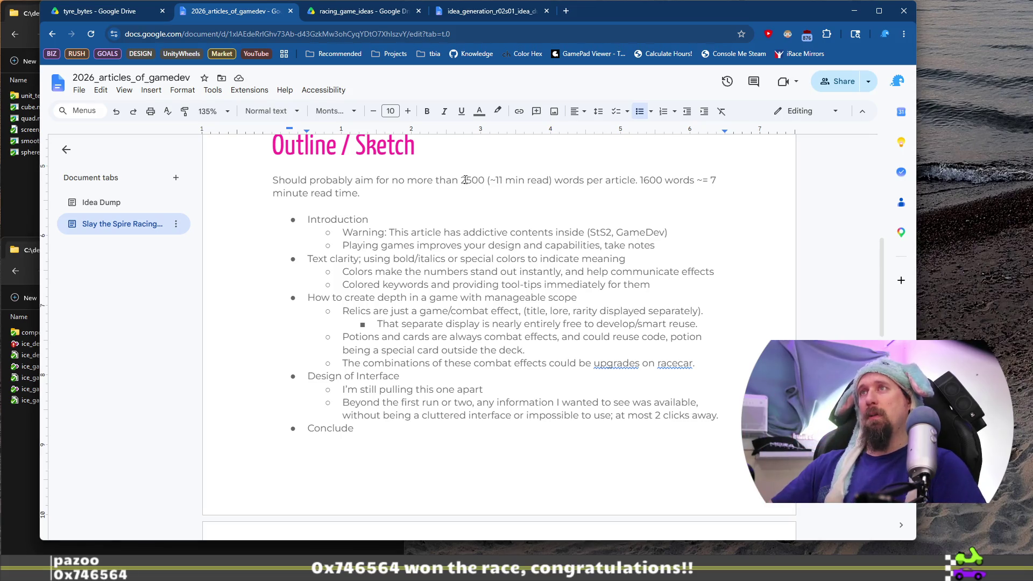
scroll(465, 180, up, 1)
double_click(473, 220)
text(1000)
key(Right)
key(Right)
key(BackSpace)
text(5)
Delete the leftover 1600-words sentence after the reading-time estimate
key(ctrl+shift+Down)
key(Delete)
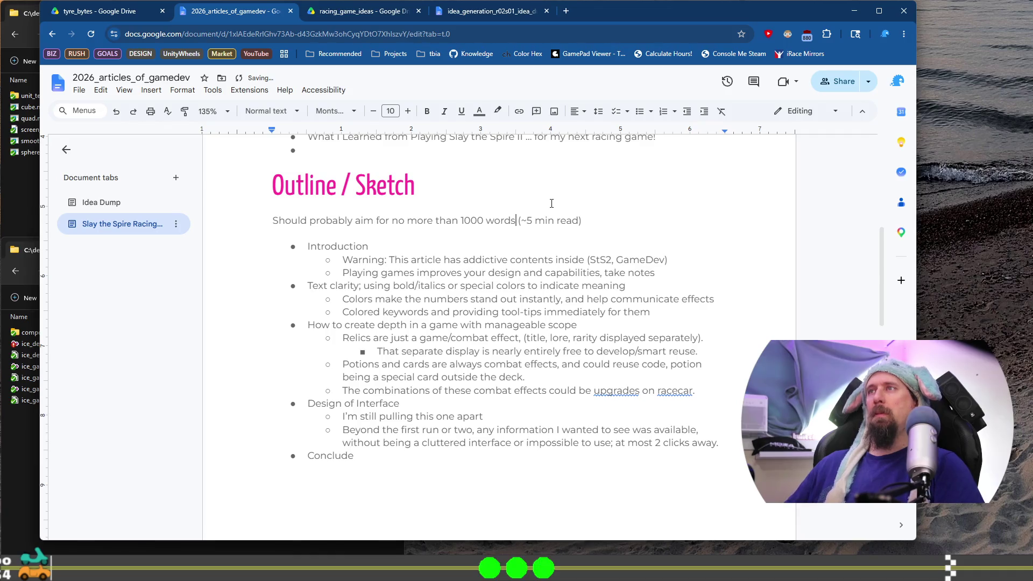
key(BackSpace)
text(.)
scroll(552, 203, down, 10)
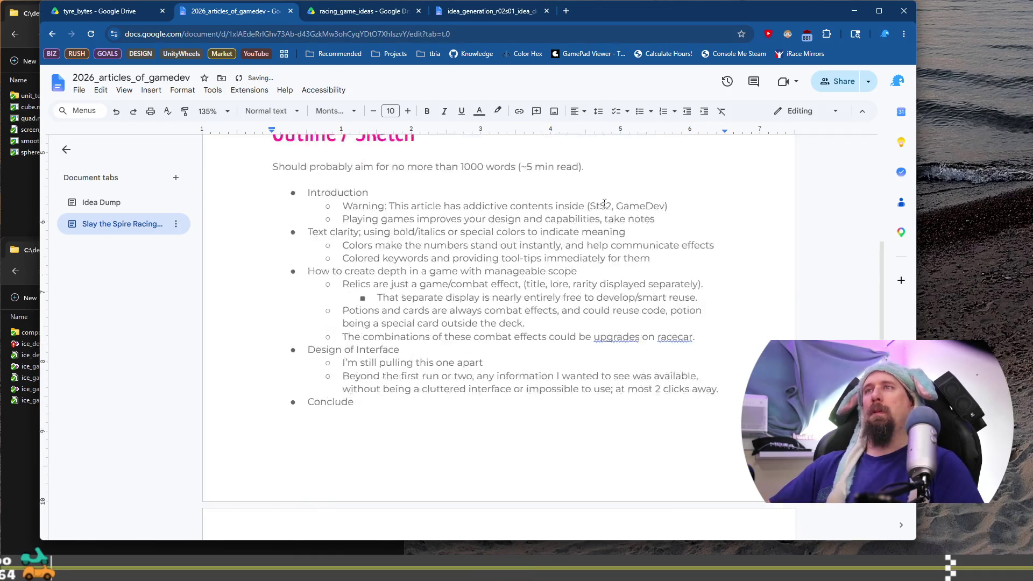
click(438, 315)
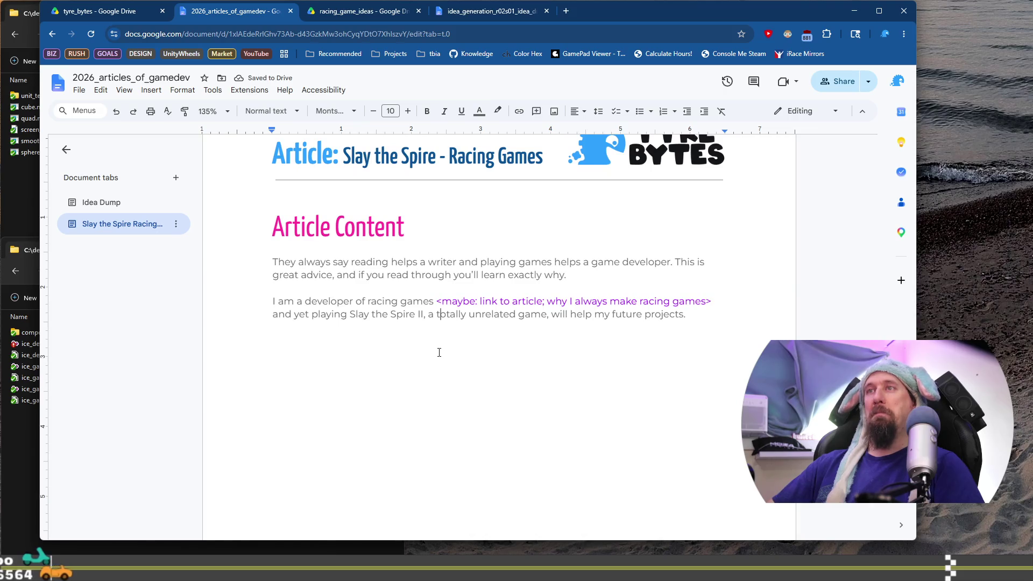
key(End)
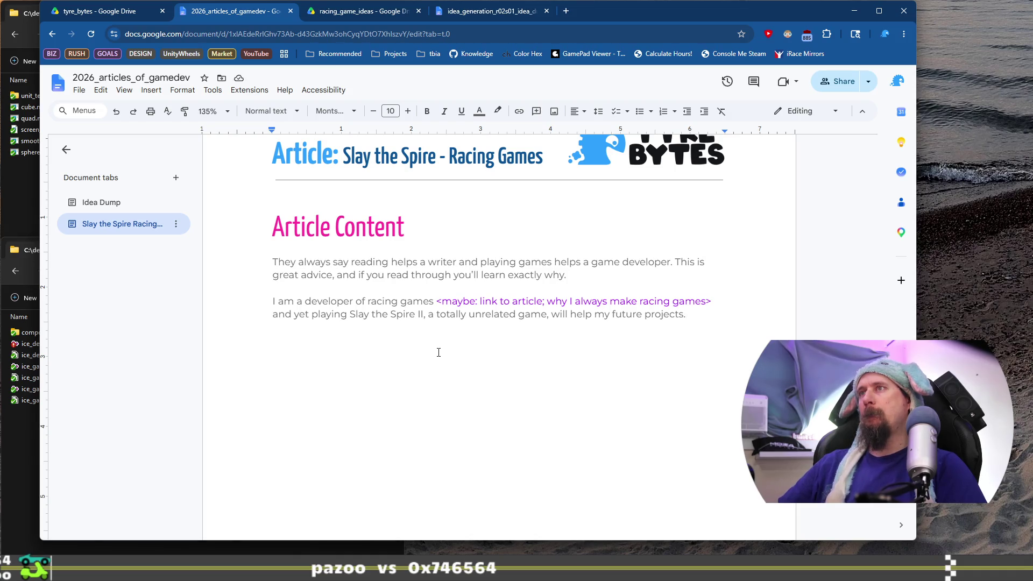
key(Up)
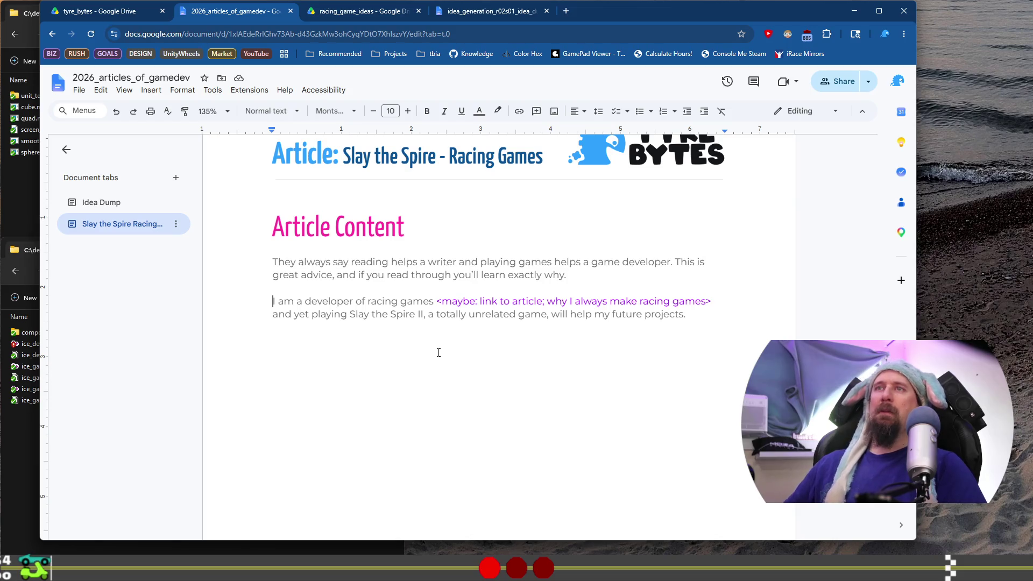
key(BackSpace)
key(BackSpace)
key(BackSpace)
text(I'b)
key(BackSpace)
text(ve)
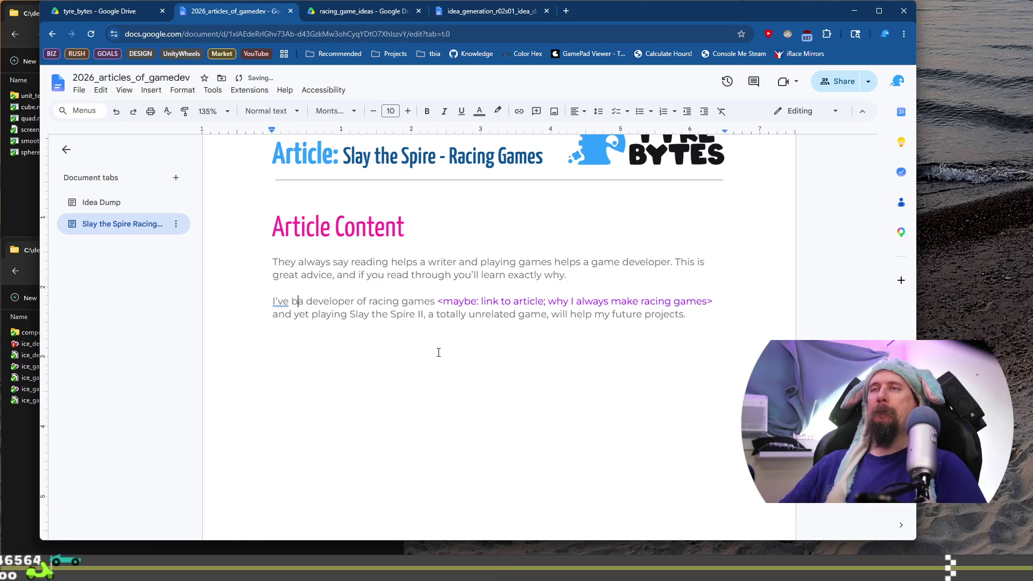
key(BackSpace)
key(BackSpace)
key(BackSpace)
text(m)
key(BackSpace)
key(BackSpace)
text(am)
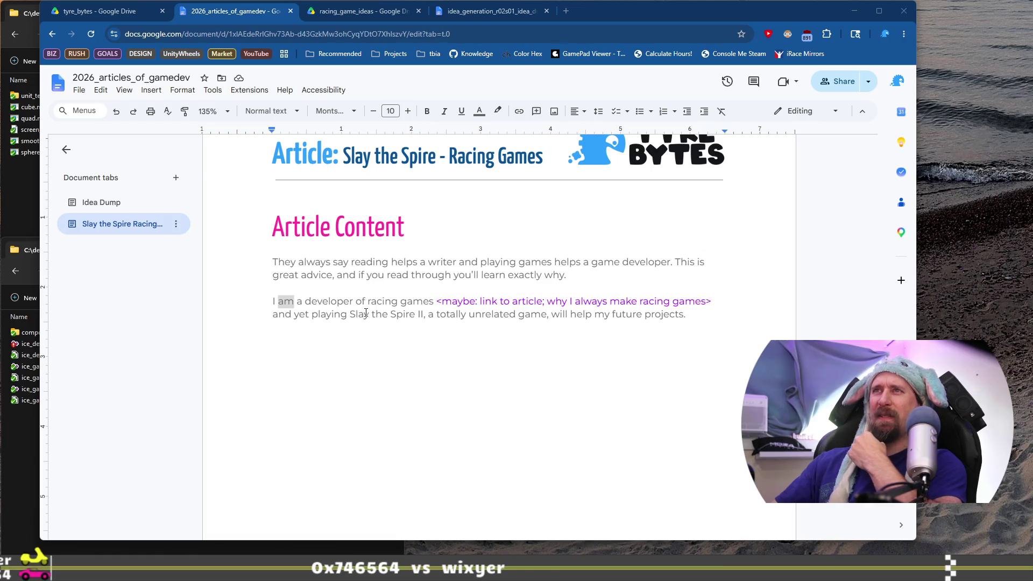
click(341, 316)
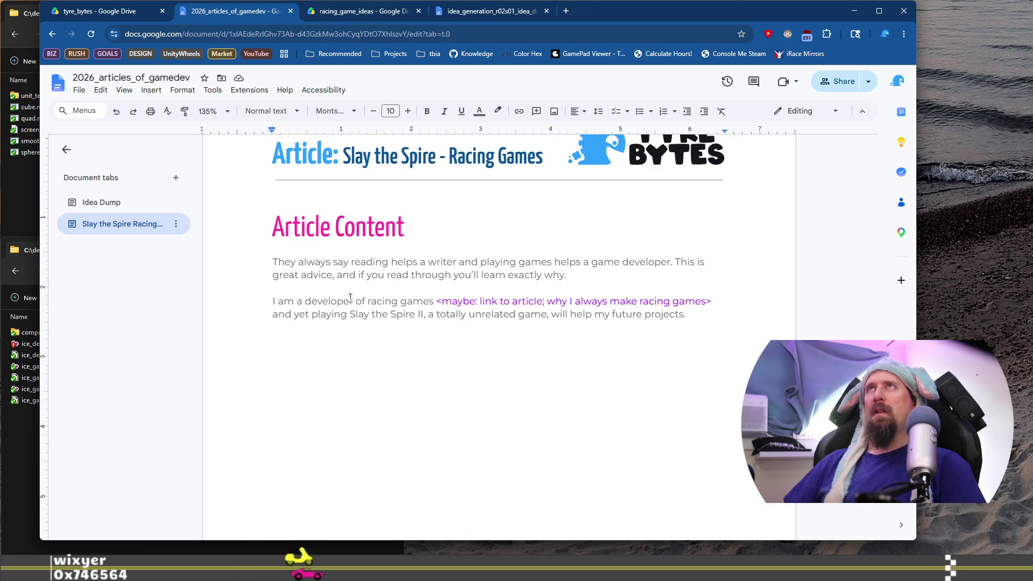
key(shift+Down)
key(shift+End)
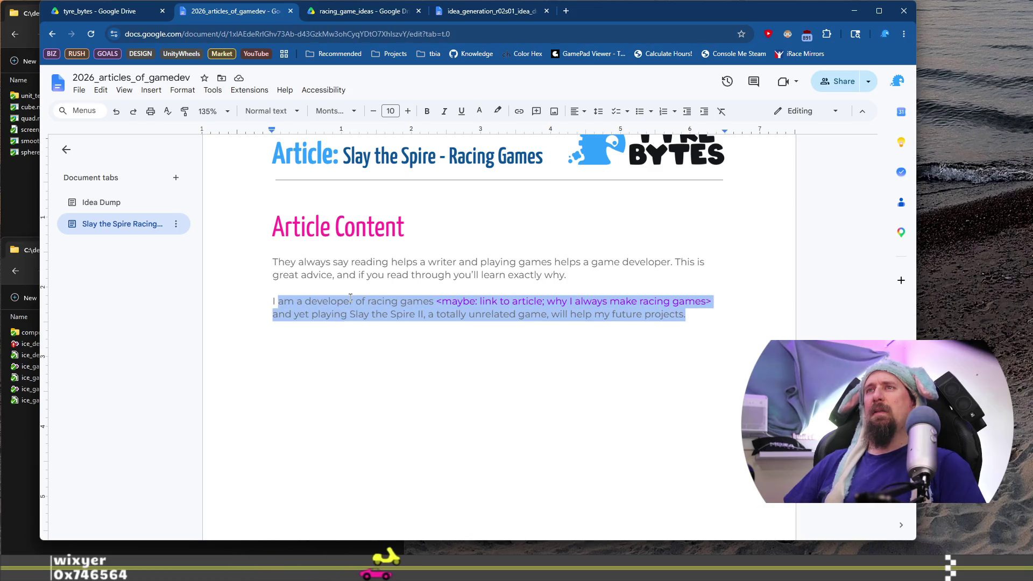
key(shift+Left)
key(shift+Left)
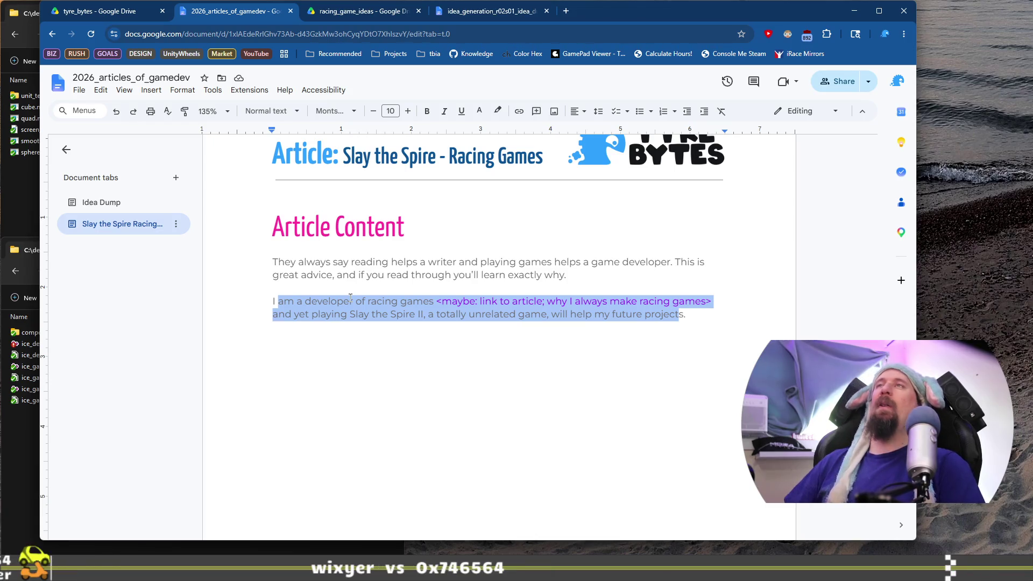
key(Right)
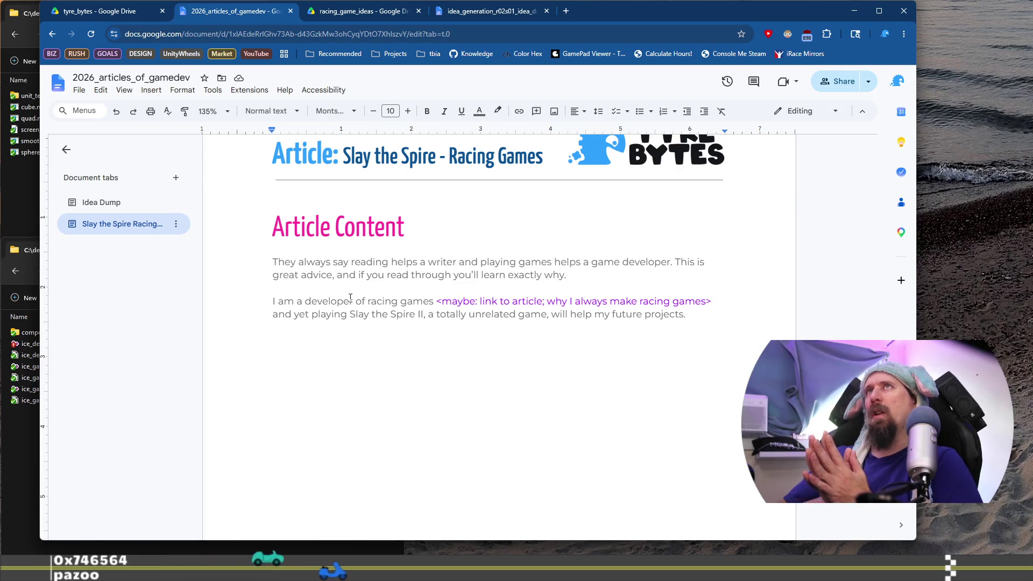
click(468, 13)
scroll(457, 242, up, 10)
scroll(458, 242, up, 20)
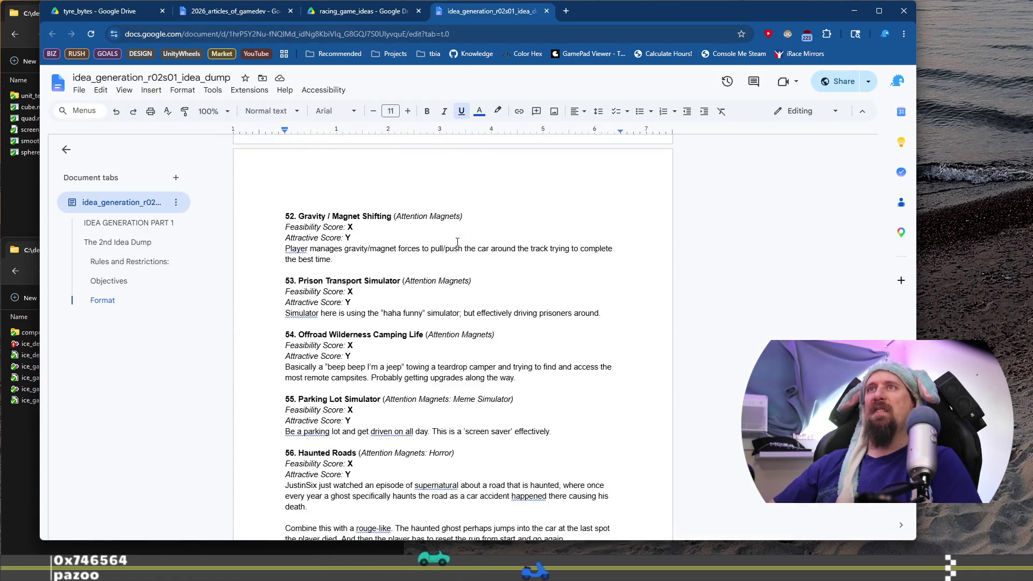
scroll(460, 242, up, 20)
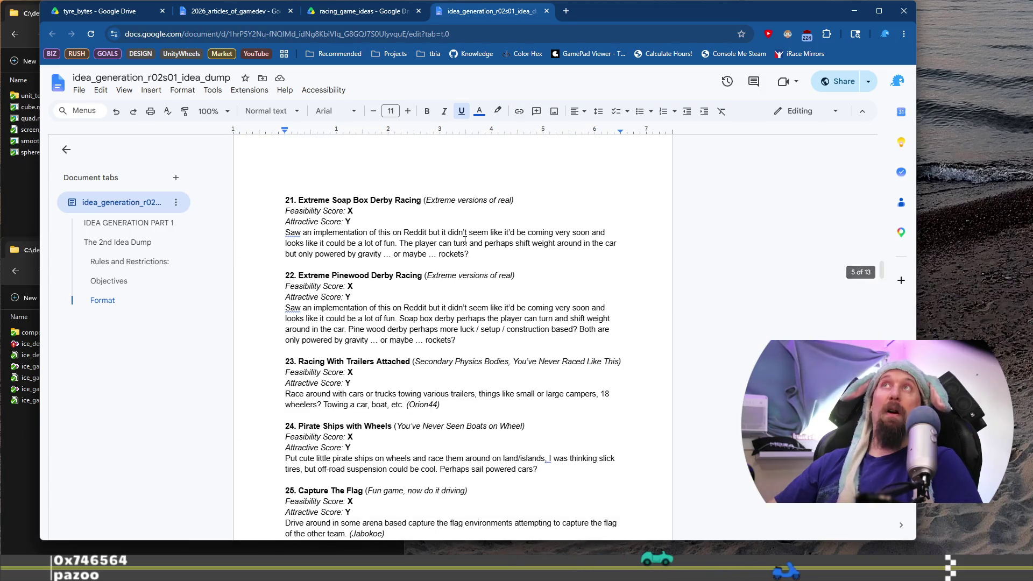
scroll(464, 241, up, 15)
scroll(464, 237, up, 15)
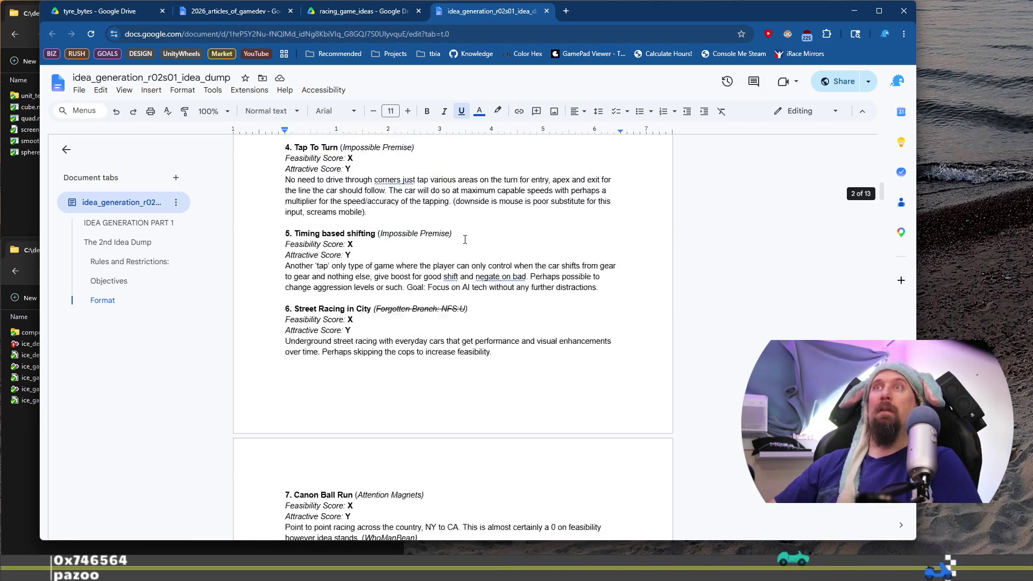
scroll(467, 229, down, 15)
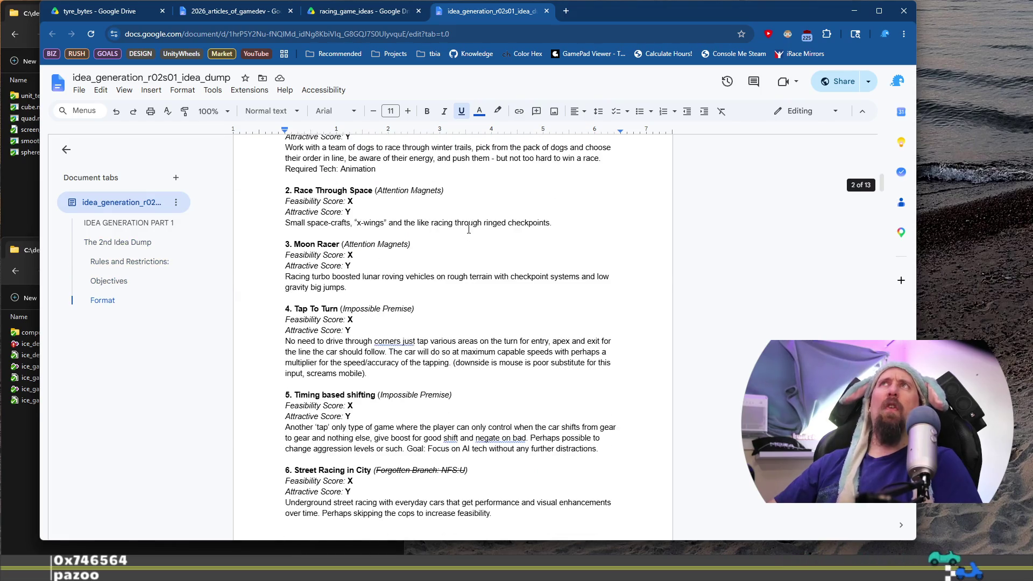
scroll(470, 228, down, 8)
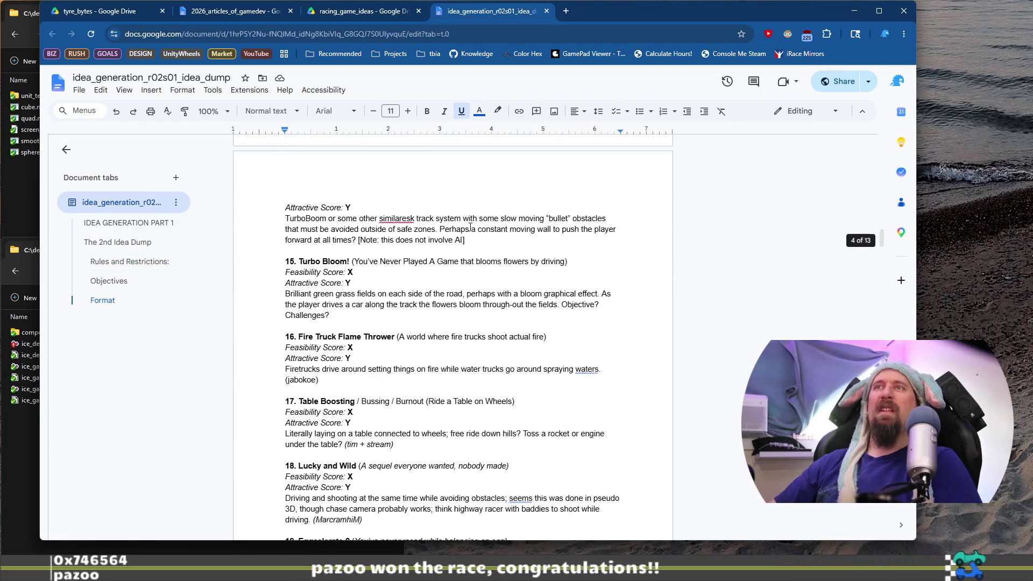
scroll(470, 227, up, 4)
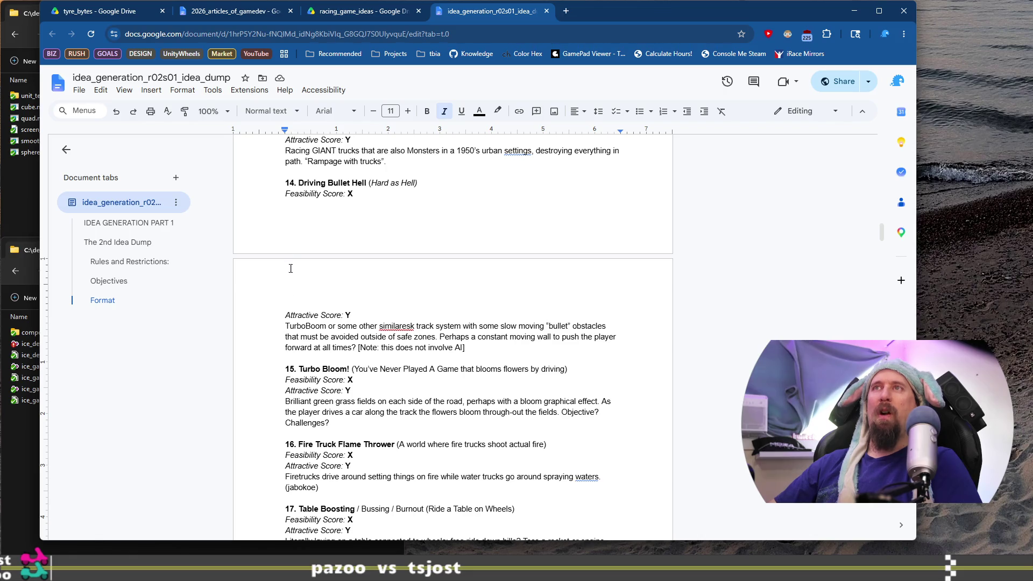
scroll(290, 281, up, 4)
scroll(305, 247, up, 20)
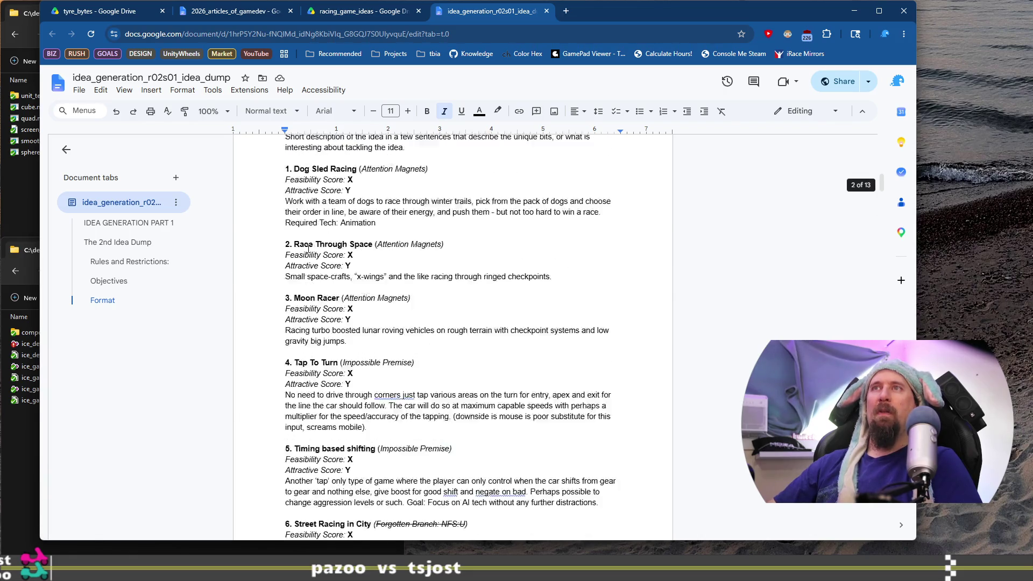
scroll(307, 247, down, 10)
scroll(310, 250, down, 15)
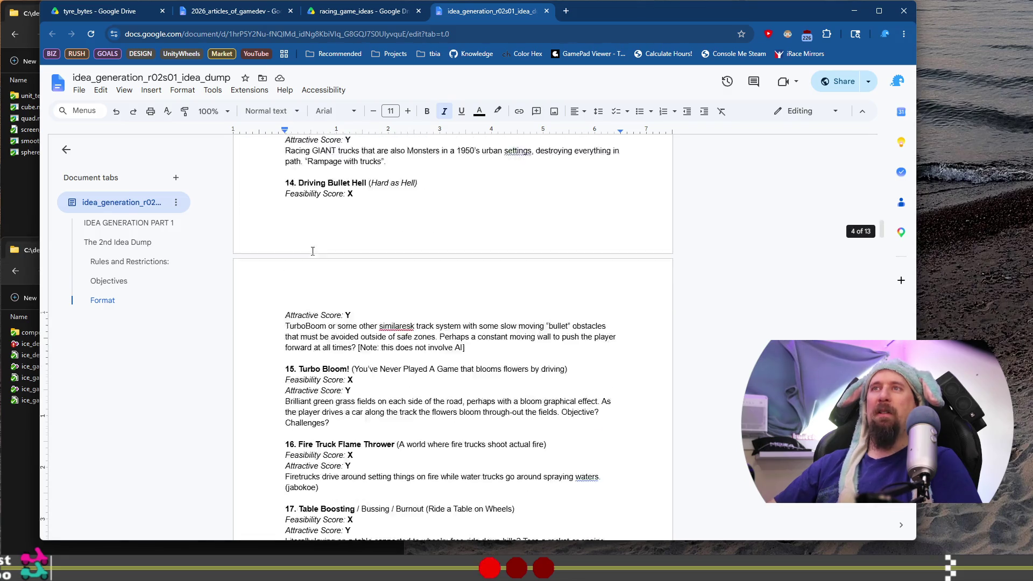
scroll(313, 251, down, 20)
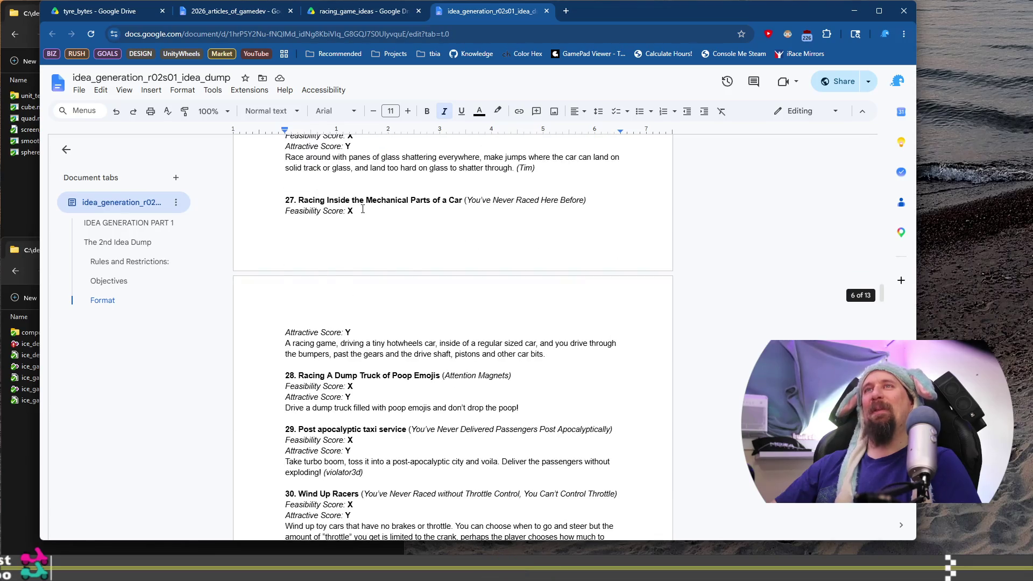
scroll(362, 209, down, 3)
scroll(364, 209, down, 20)
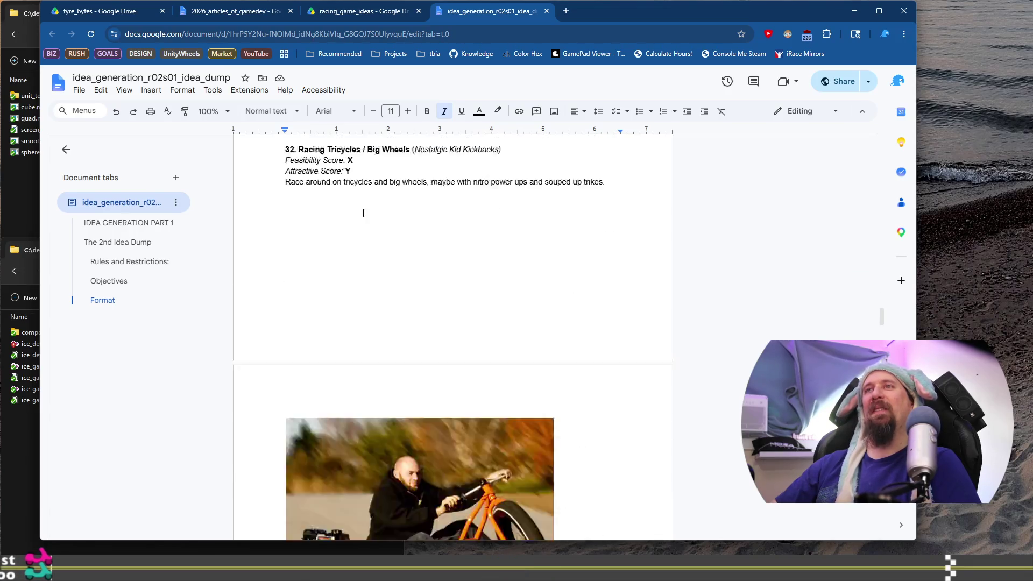
scroll(365, 210, down, 20)
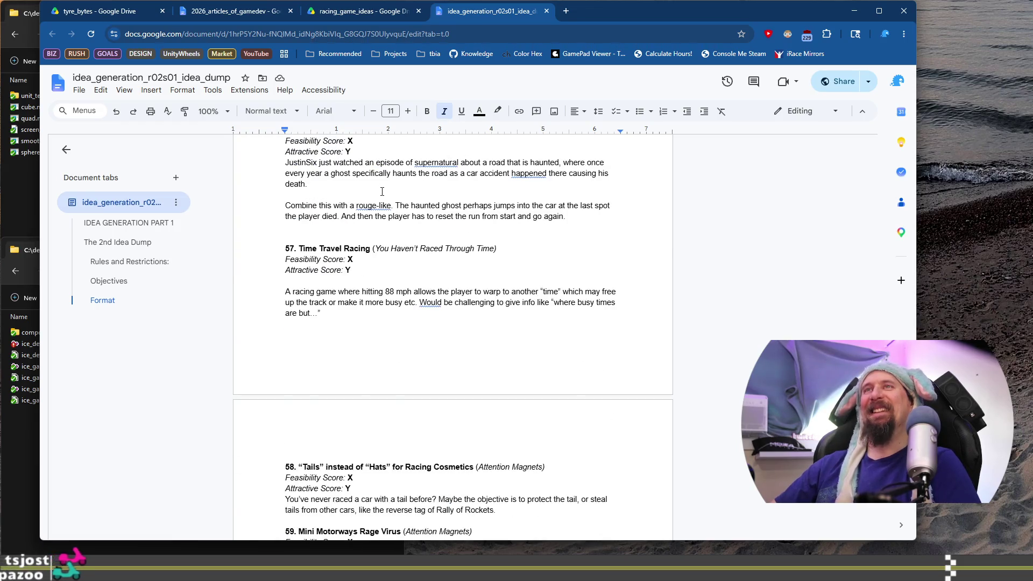
scroll(382, 195, down, 7)
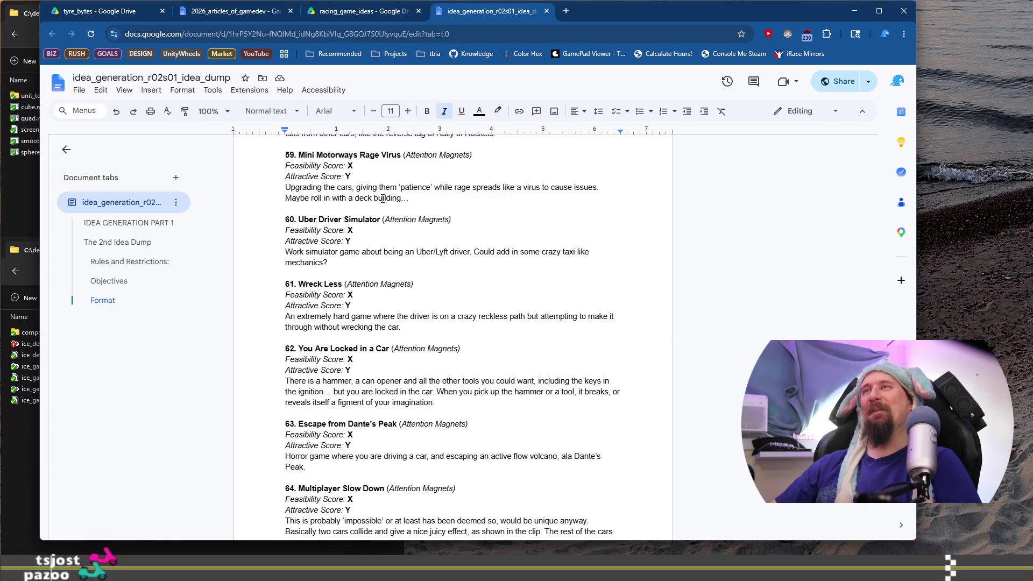
click(353, 20)
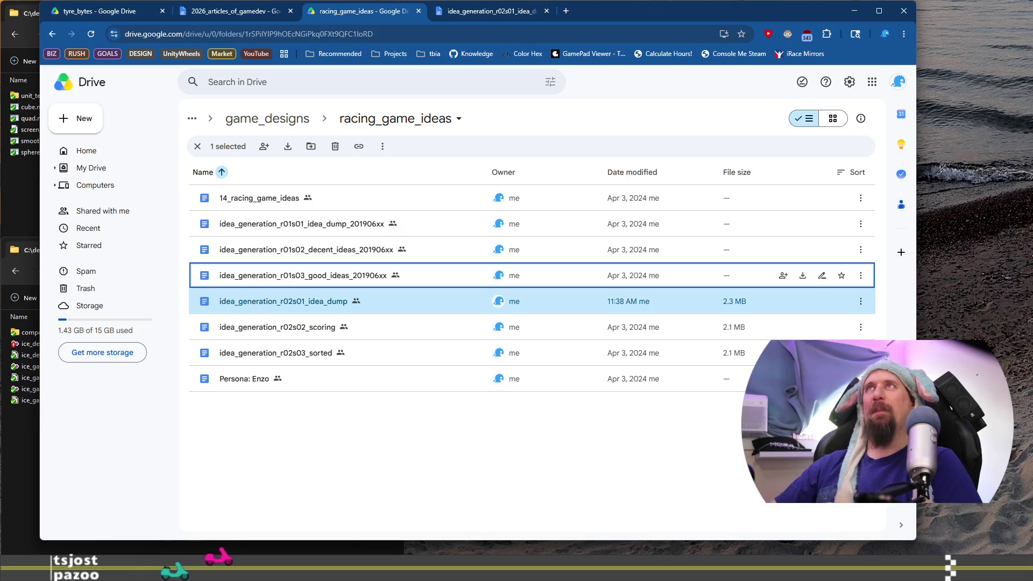
drag(617, 11, 615, 22)
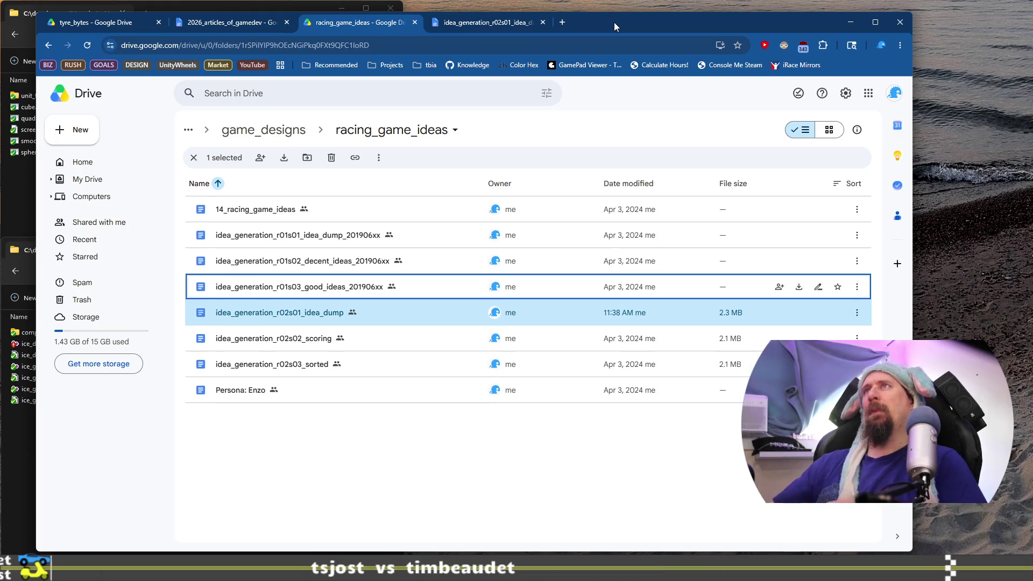
click(502, 29)
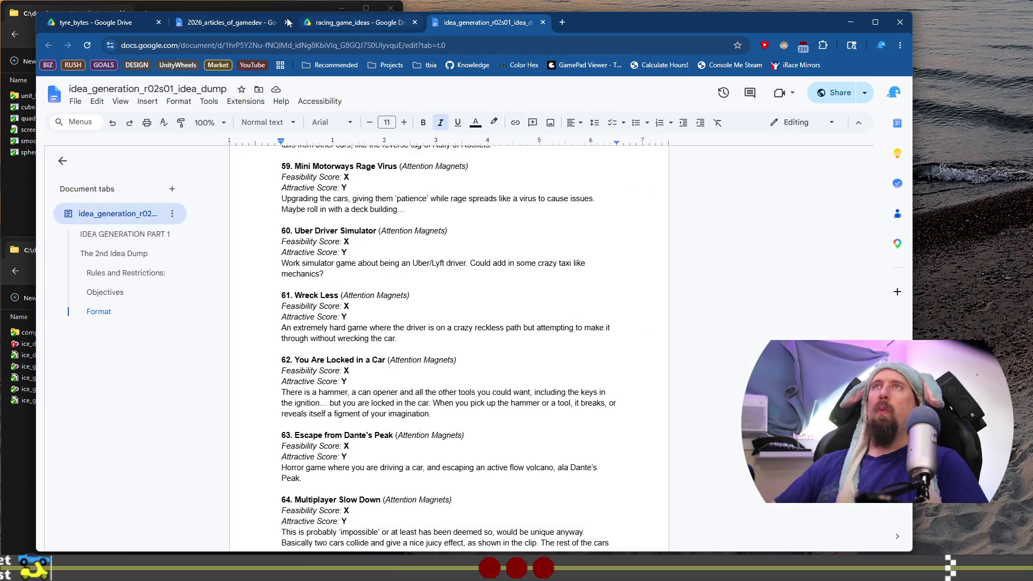
click(237, 24)
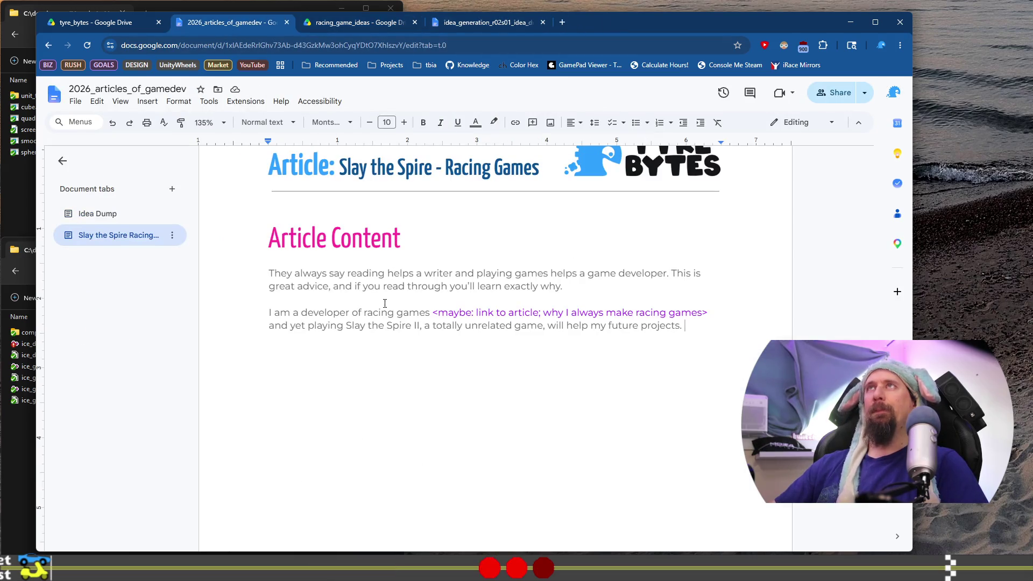
click(347, 286)
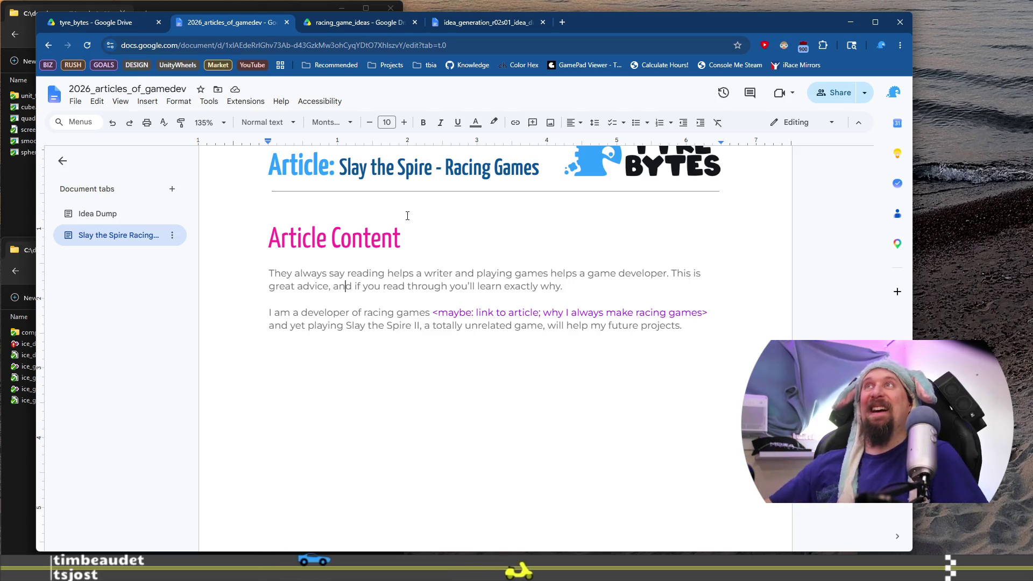
click(483, 21)
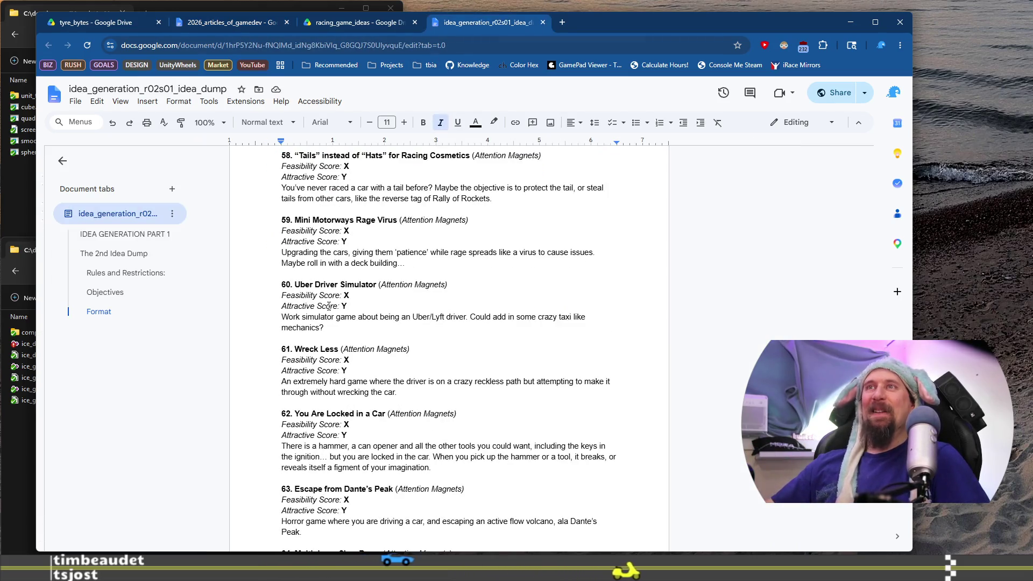
mouse_move(283, 289)
mouse_down()
mouse_move(442, 294)
mouse_move(350, 308)
mouse_move(422, 313)
mouse_up()
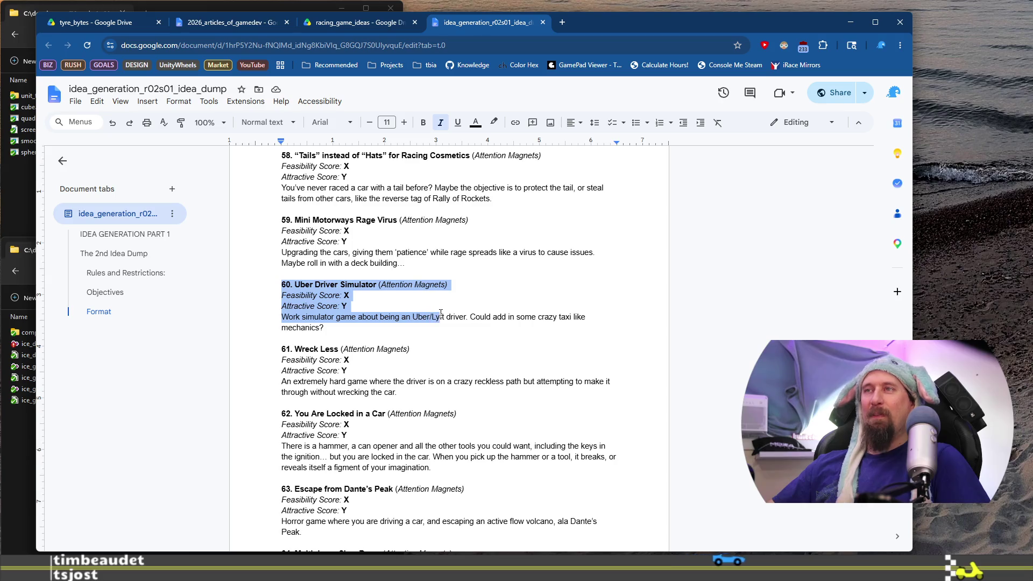
drag(462, 317, 452, 326)
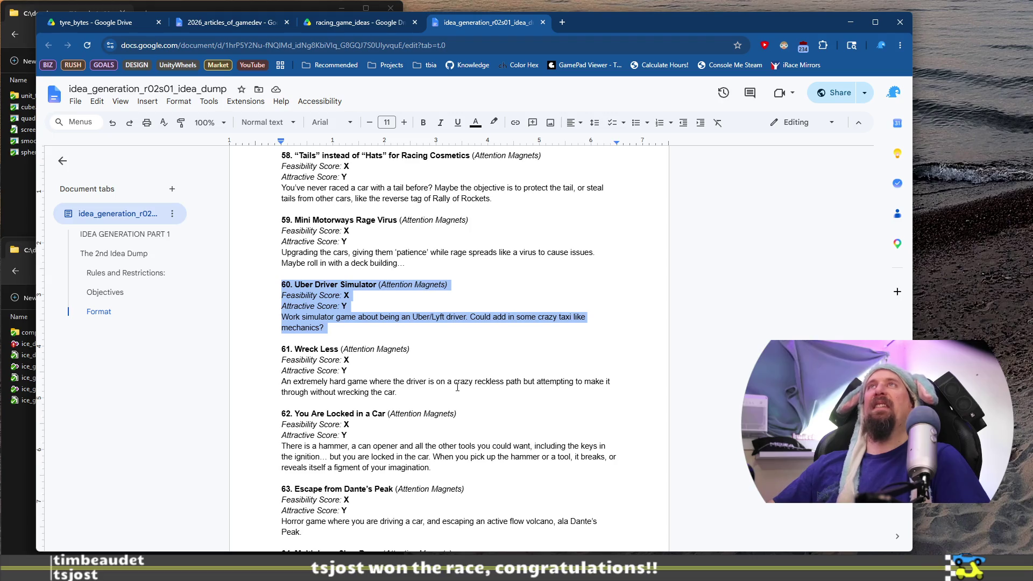
scroll(457, 386, up, 20)
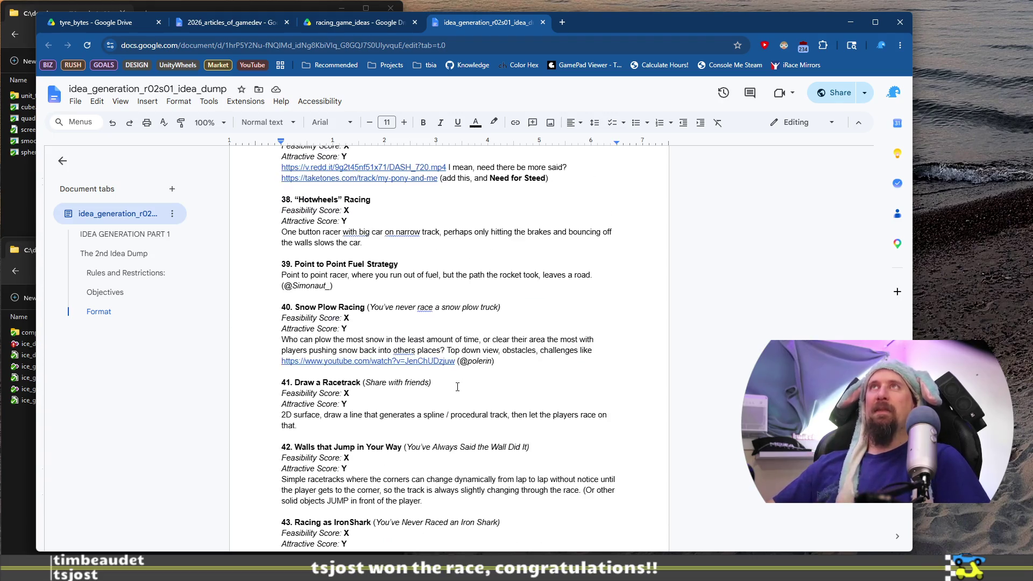
mouse_move(279, 276)
mouse_down()
mouse_move(409, 285)
mouse_move(466, 272)
mouse_up()
drag(541, 278, 556, 293)
drag(299, 305, 423, 303)
drag(516, 308, 556, 307)
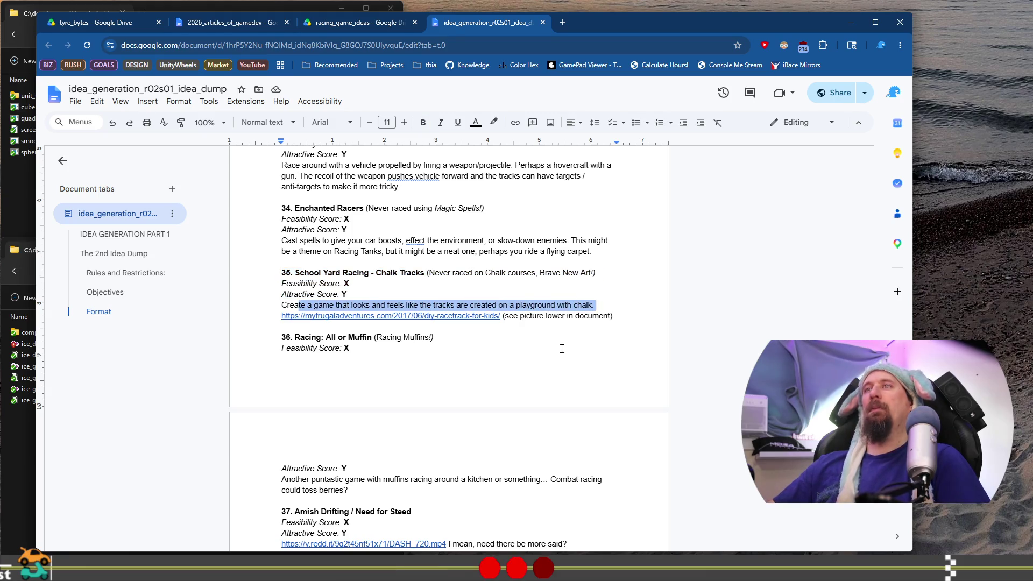
Open idea 35's DIY chalk racetrack link on myfrugaladventures.com, skim it, close it, and return to the article
click(447, 317)
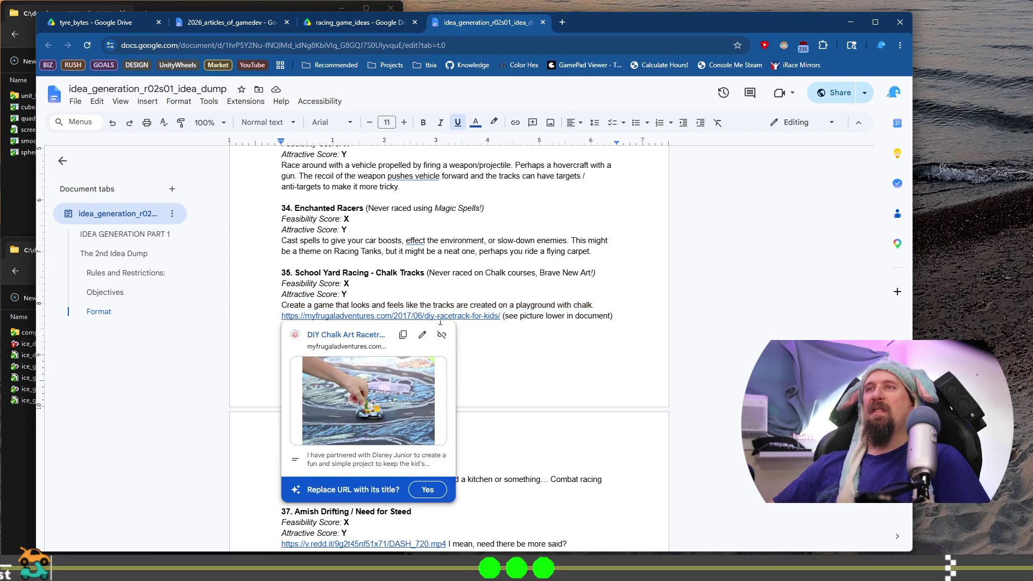
click(389, 411)
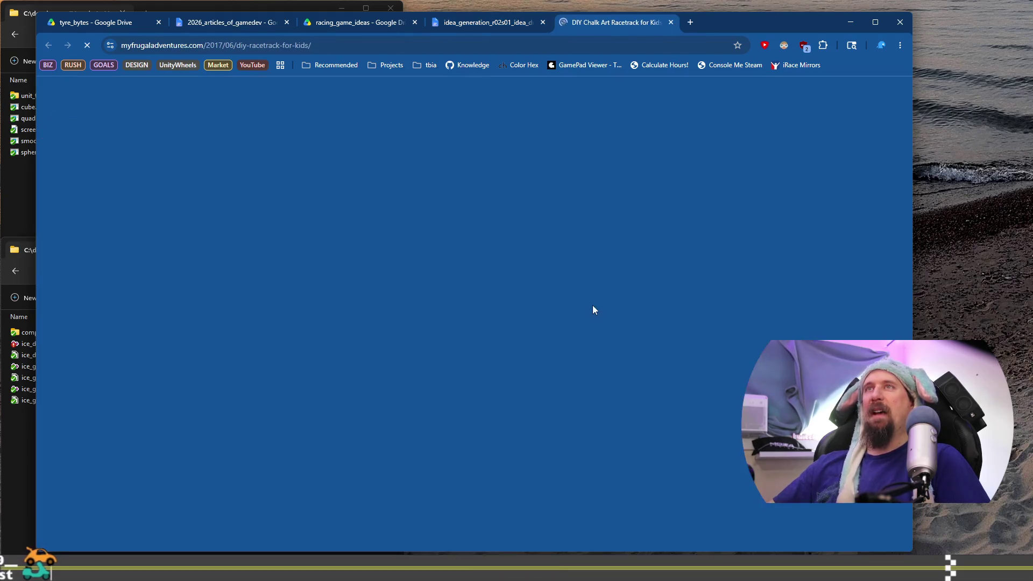
scroll(397, 336, down, 2)
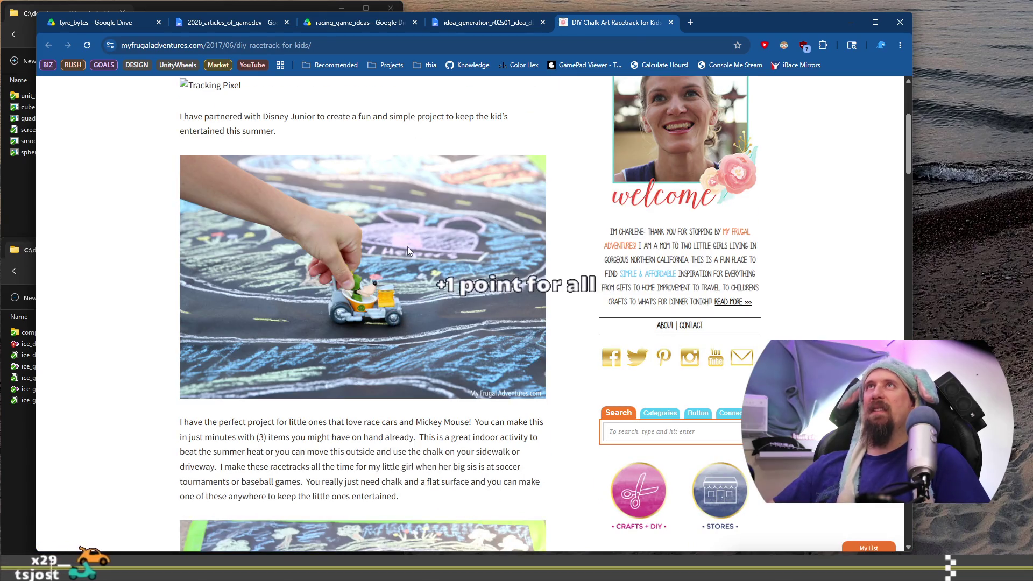
click(670, 22)
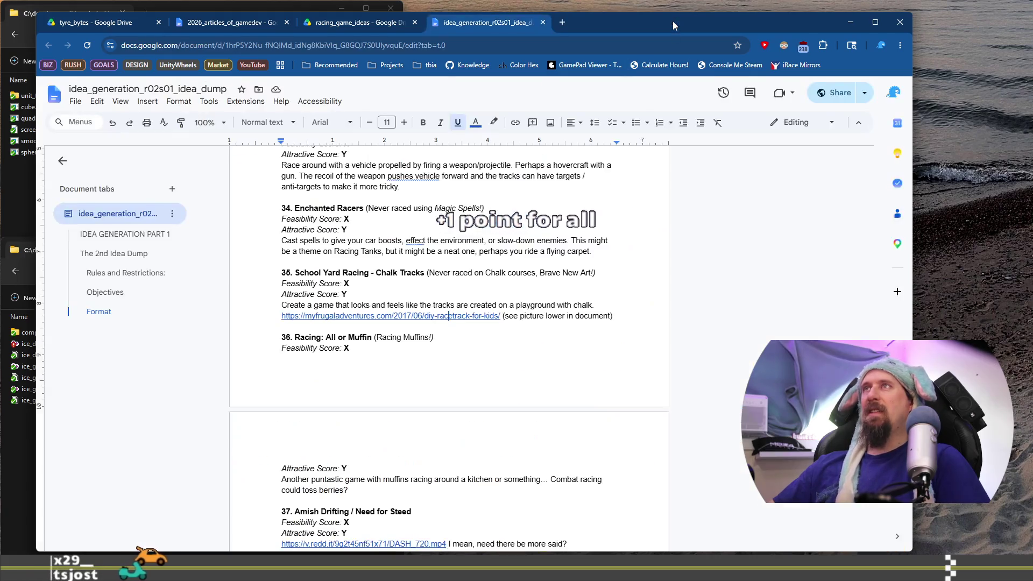
click(253, 27)
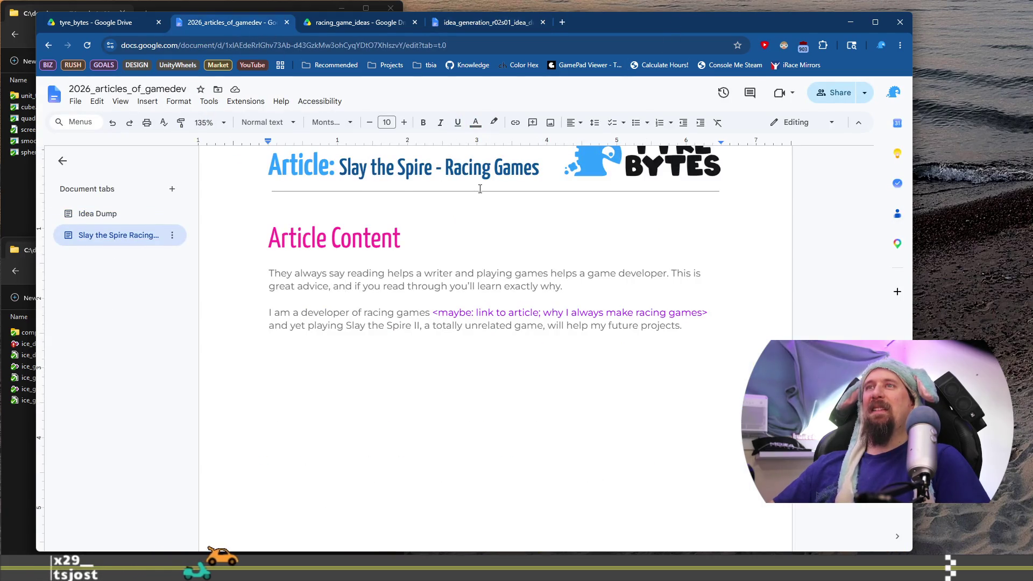